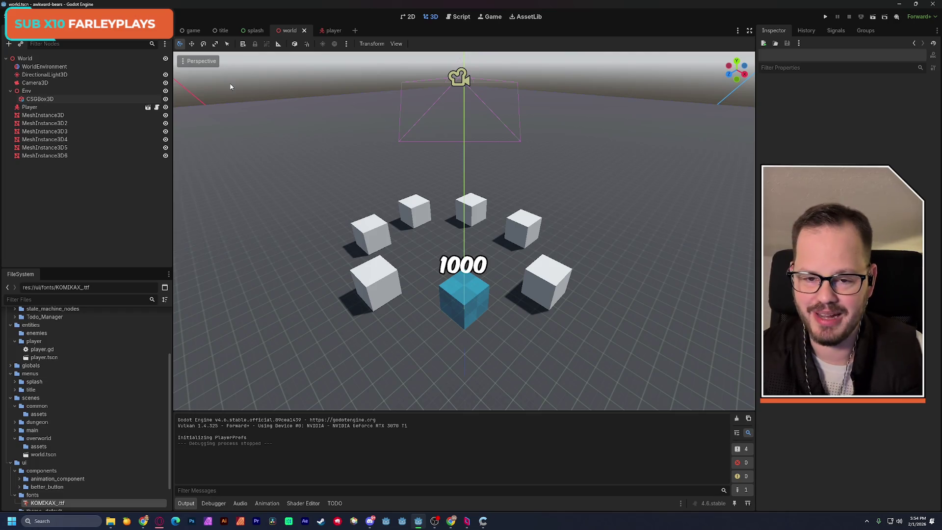
Run the current scene, then copy the jam theme 'Out Of Place' from the browser page
{"action": "left_click", "coordinate": [872, 16]}
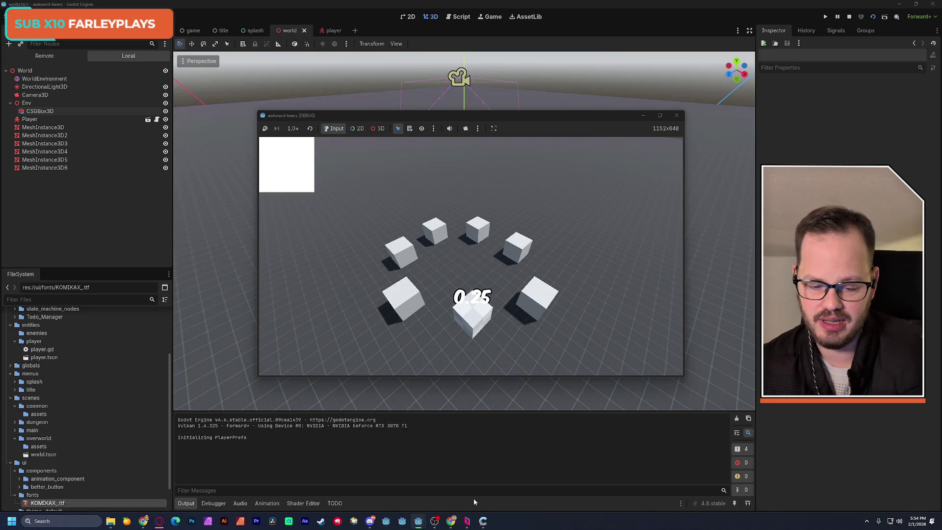
{"action": "left_click", "coordinate": [159, 520]}
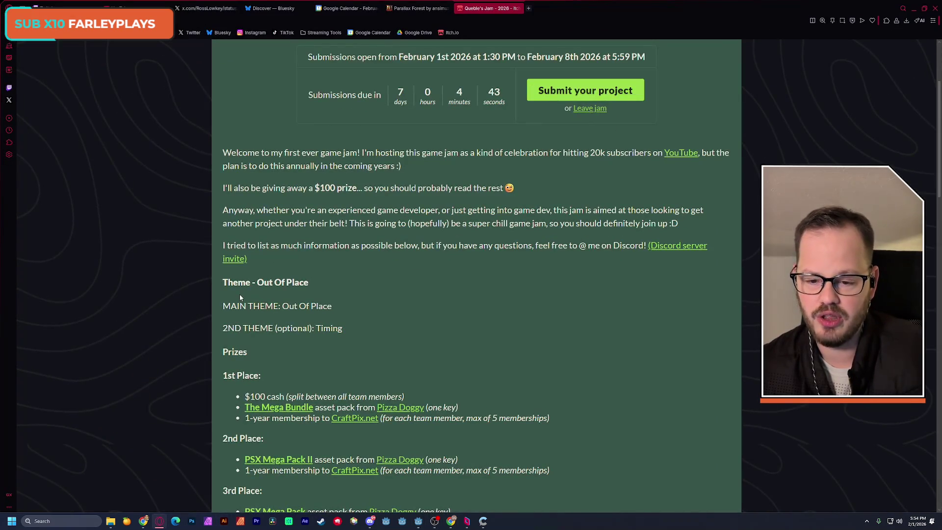
{"action": "left_click_drag", "start_coordinate": [283, 306], "coordinate": [333, 307]}
{"action": "left_click", "coordinate": [286, 287]}
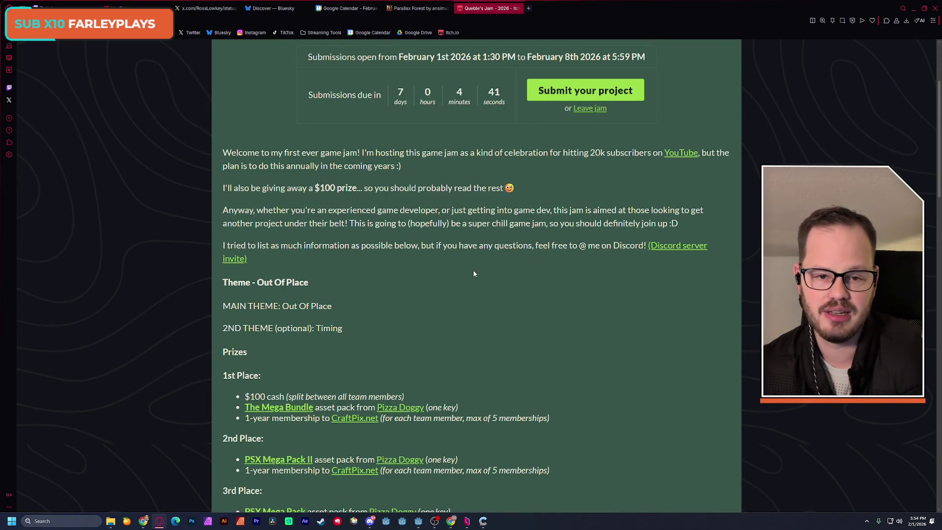
{"action": "left_click", "coordinate": [913, 8]}
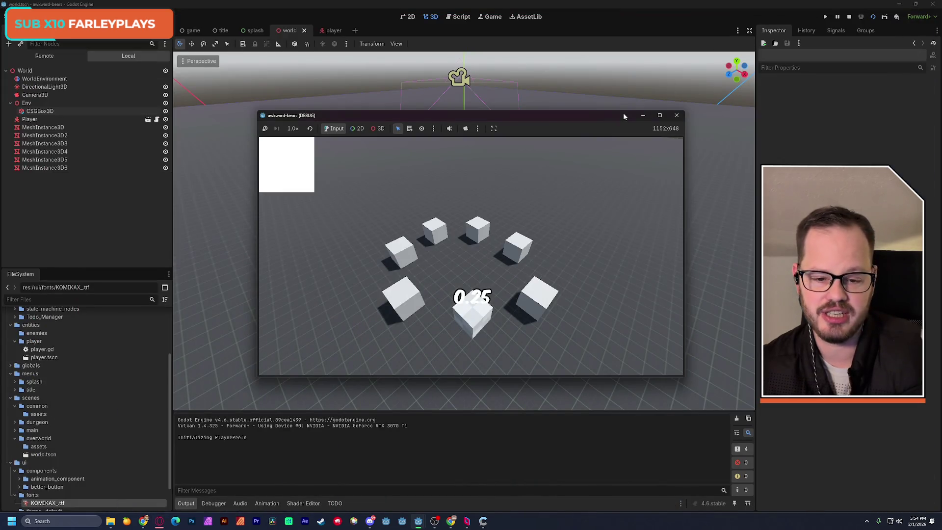
Move the player cube toward the camera and right, then trigger its purple 0.7794553872608 state
{"action": "key", "text": "s"}
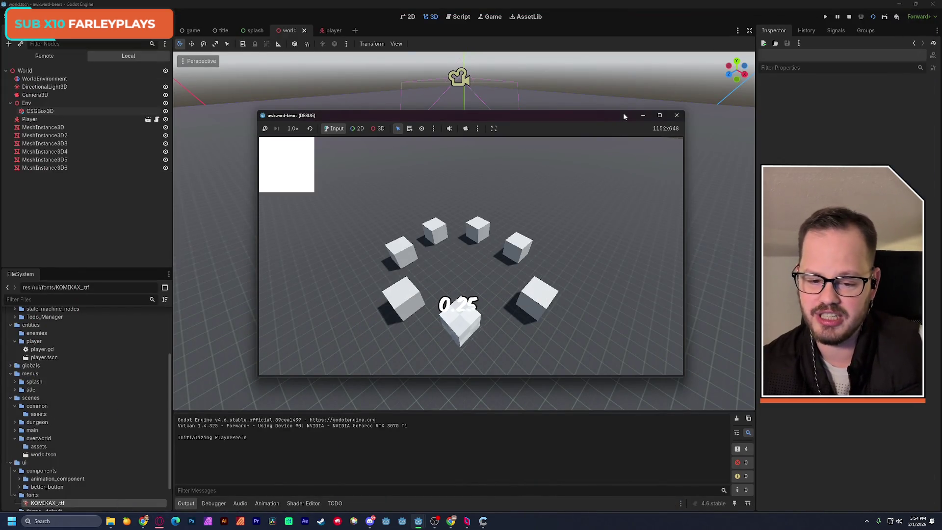
{"action": "key", "text": "d"}
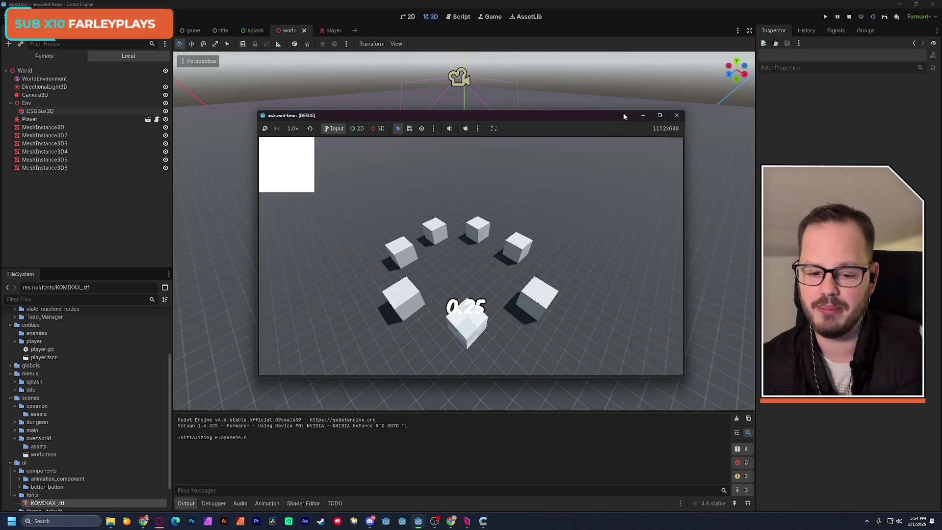
{"action": "key", "text": "space"}
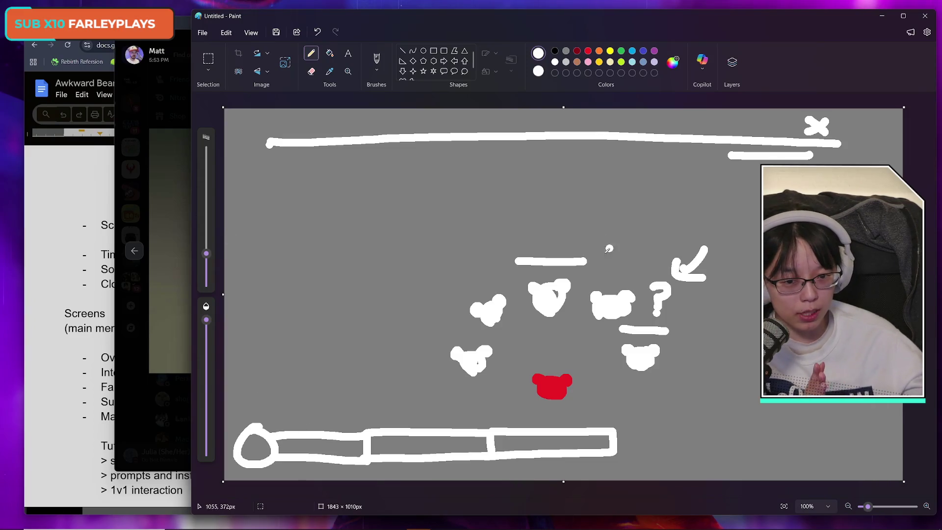
Hand-draw white letters B, G and Y above the short line over the bear icons
{"action": "left_click", "coordinate": [519, 240]}
{"action": "left_click_drag", "start_coordinate": [512, 226], "coordinate": [512, 252]}
{"action": "mouse_move", "coordinate": [511, 225]}
{"action": "left_mouse_down"}
{"action": "mouse_move", "coordinate": [531, 231]}
{"action": "mouse_move", "coordinate": [515, 252]}
{"action": "left_mouse_up"}
{"action": "mouse_move", "coordinate": [561, 225]}
{"action": "left_mouse_down"}
{"action": "mouse_move", "coordinate": [568, 249]}
{"action": "mouse_move", "coordinate": [603, 235]}
{"action": "mouse_move", "coordinate": [608, 252]}
{"action": "left_mouse_up"}
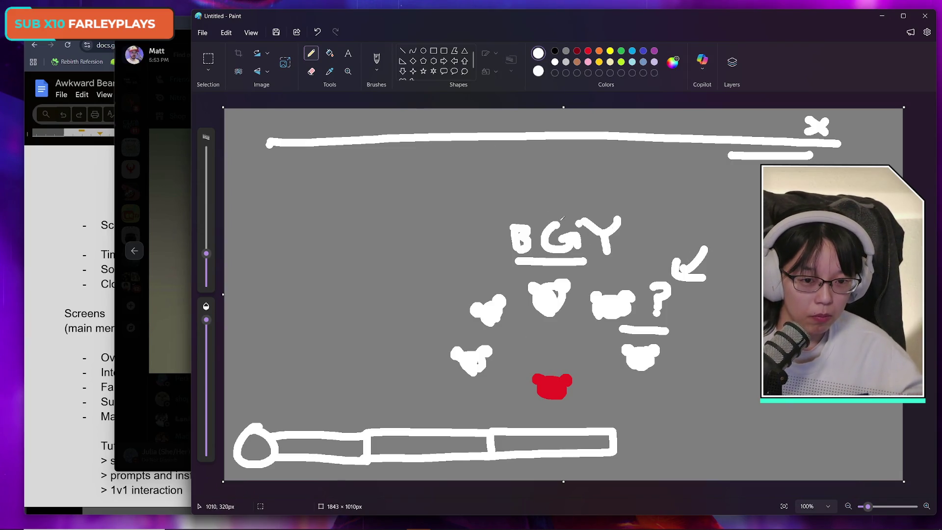
Undo the hand-drawn BGY lettering with Ctrl+Z
{"action": "key", "text": "ctrl+z"}
{"action": "key", "text": "ctrl+z"}
{"action": "key", "text": "ctrl+z"}
{"action": "key", "text": "ctrl+z"}
{"action": "key", "text": "ctrl+z"}
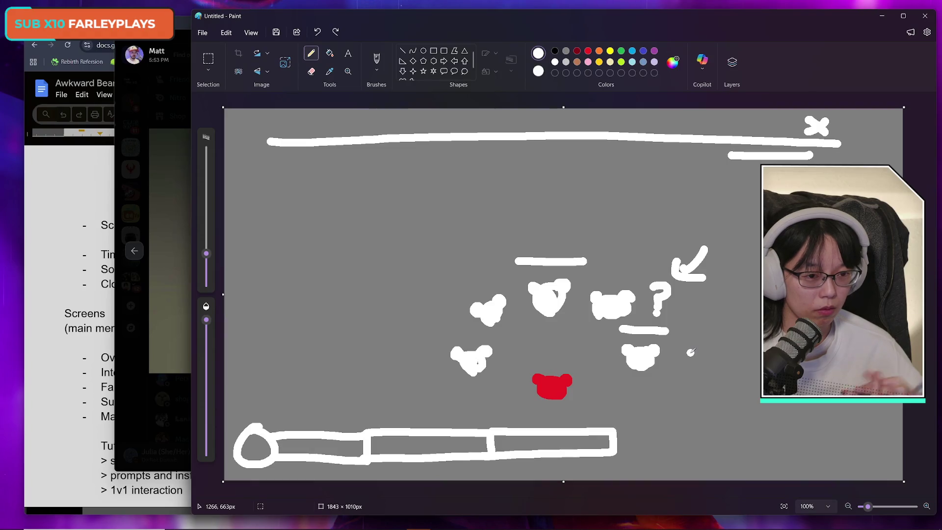
Try a white dot and a 30px grey stroke over the long line's end, undoing both
{"action": "left_click", "coordinate": [830, 156]}
{"action": "key", "text": "ctrl+z"}
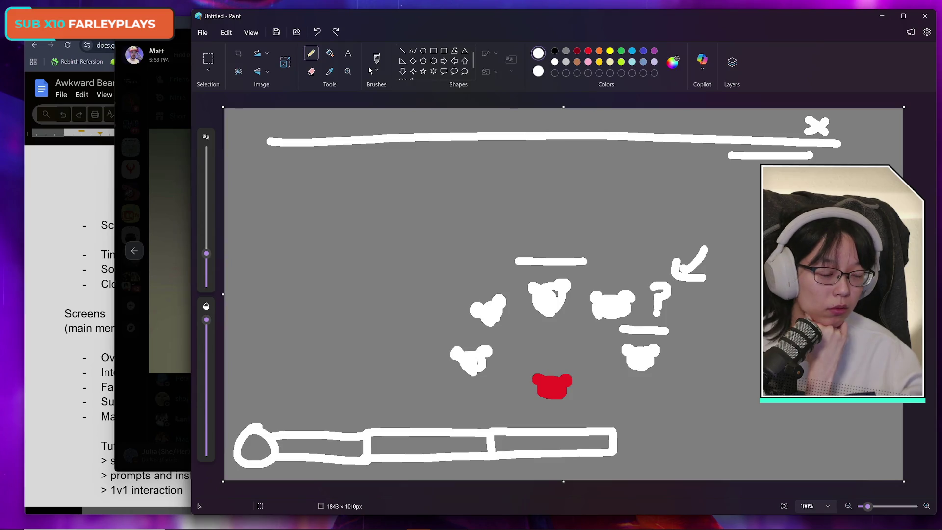
{"action": "left_click", "coordinate": [565, 51]}
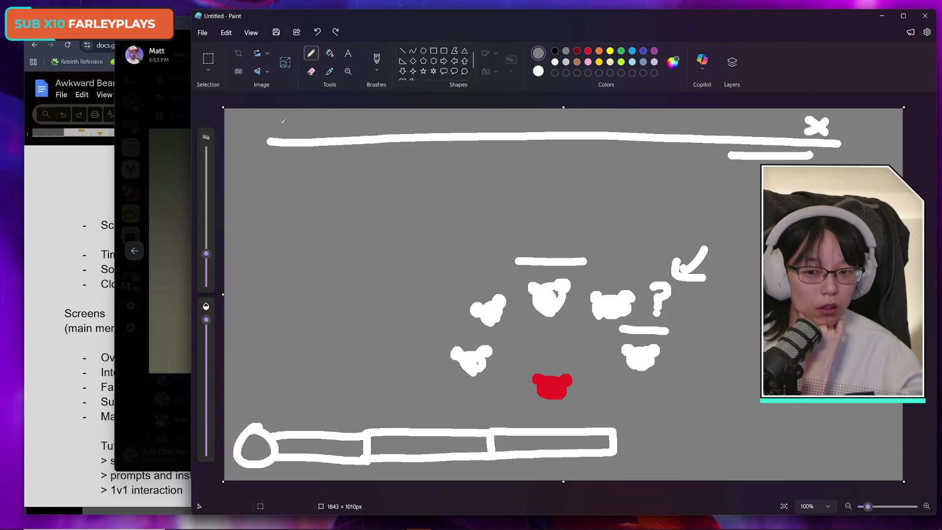
{"action": "left_click_drag", "start_coordinate": [206, 254], "coordinate": [206, 244]}
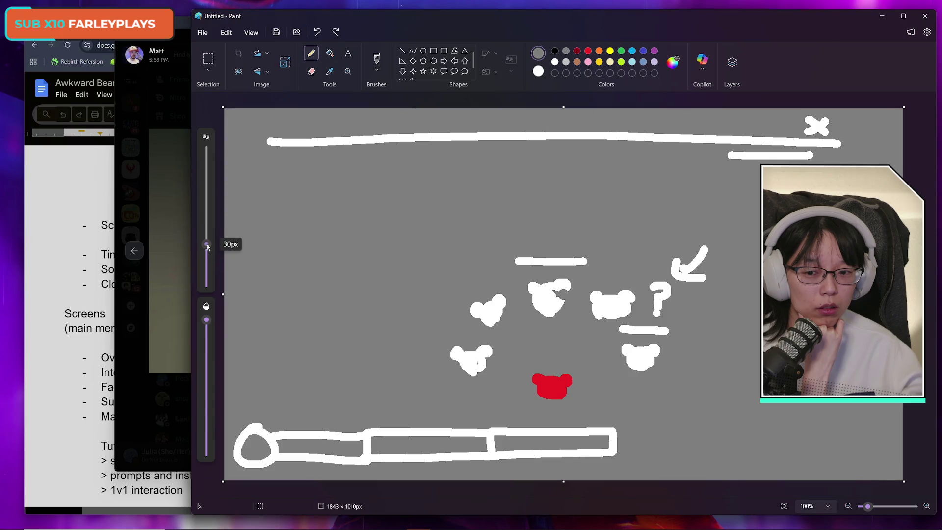
{"action": "mouse_move", "coordinate": [780, 141]}
{"action": "left_mouse_down"}
{"action": "mouse_move", "coordinate": [750, 141]}
{"action": "mouse_move", "coordinate": [840, 142]}
{"action": "left_mouse_up"}
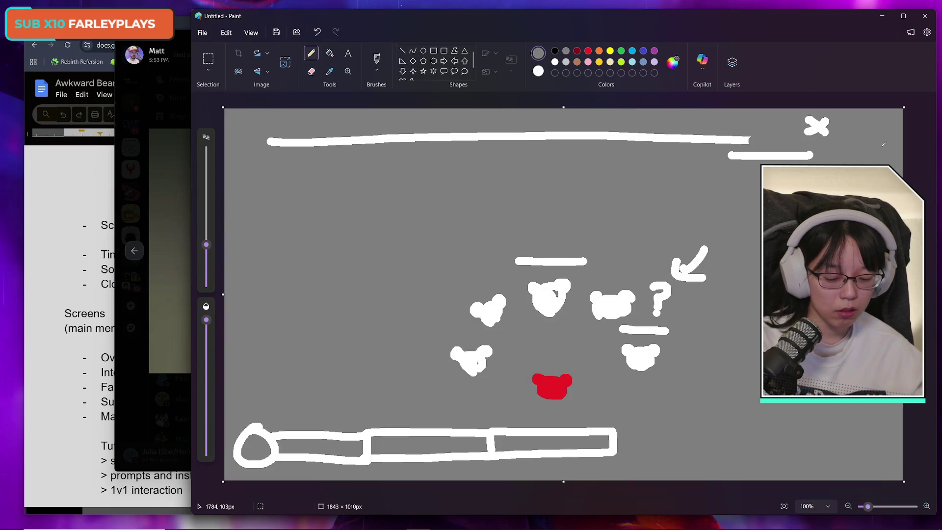
{"action": "key", "text": "ctrl+z"}
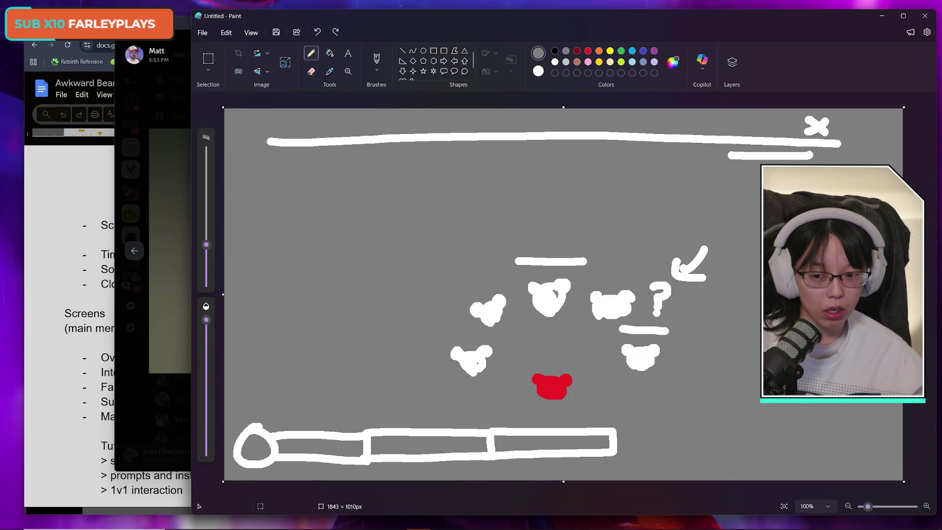
Bring the design doc forward and place the cursor after the Clock item
{"action": "left_click", "coordinate": [96, 328]}
{"action": "left_click_drag", "start_coordinate": [65, 327], "coordinate": [182, 328]}
{"action": "left_click", "coordinate": [106, 285]}
{"action": "left_click", "coordinate": [108, 298]}
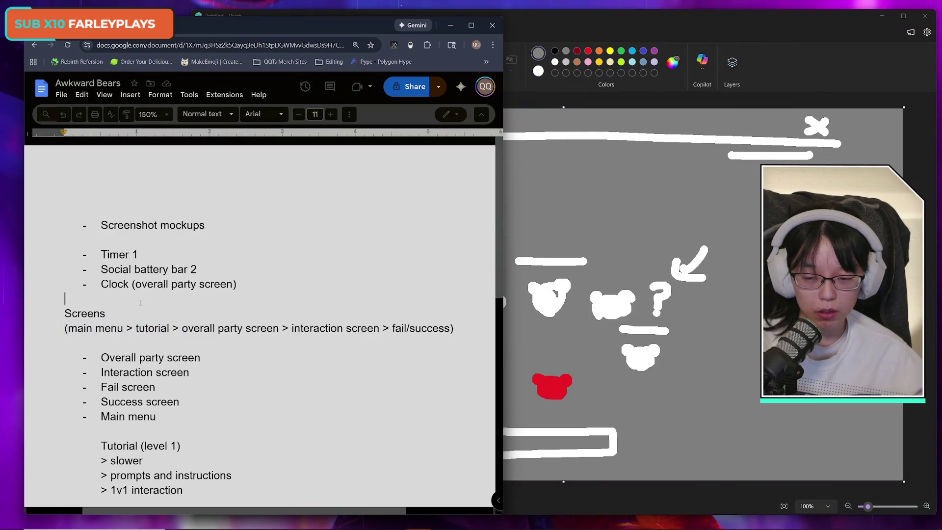
Add a dash bullet under the Clock item reading 'Maybe another chance after a bear “clarifi…'
{"action": "key", "text": "Return"}
{"action": "key", "text": "Return"}
{"action": "key", "text": "Up"}
{"action": "type", "text": "- "}
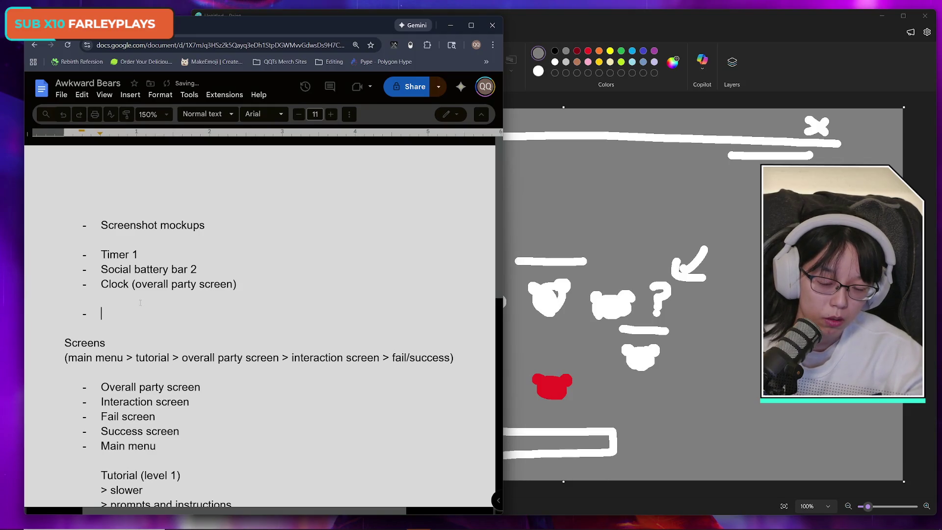
{"action": "type", "text": "a"}
{"action": "key", "text": "BackSpace"}
{"action": "type", "text": "Maybe "}
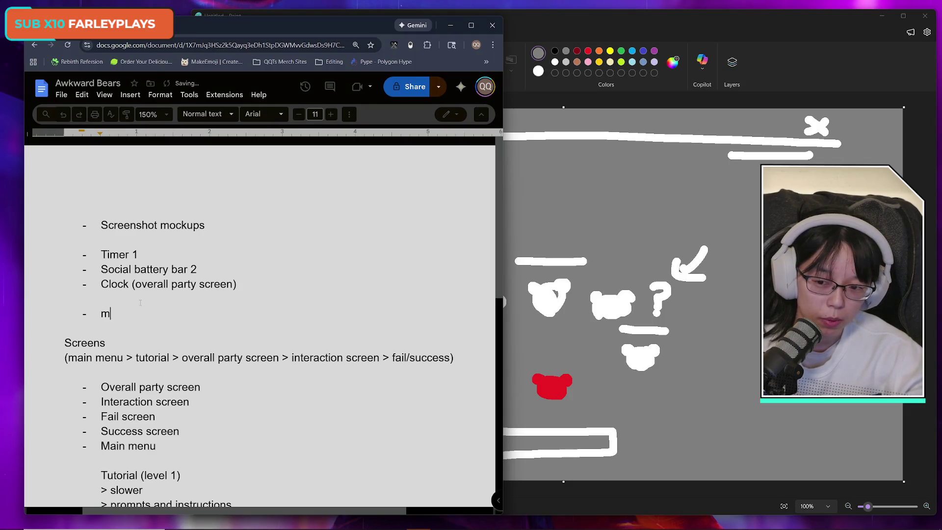
{"action": "type", "text": "another chance to"}
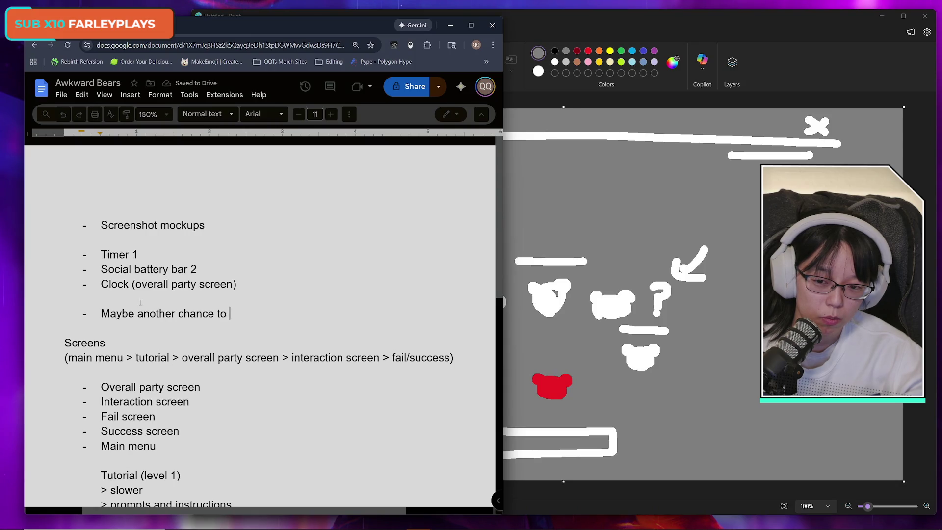
{"action": "key", "text": "BackSpace"}
{"action": "key", "text": "BackSpace"}
{"action": "key", "text": "BackSpace"}
{"action": "type", "text": "after "}
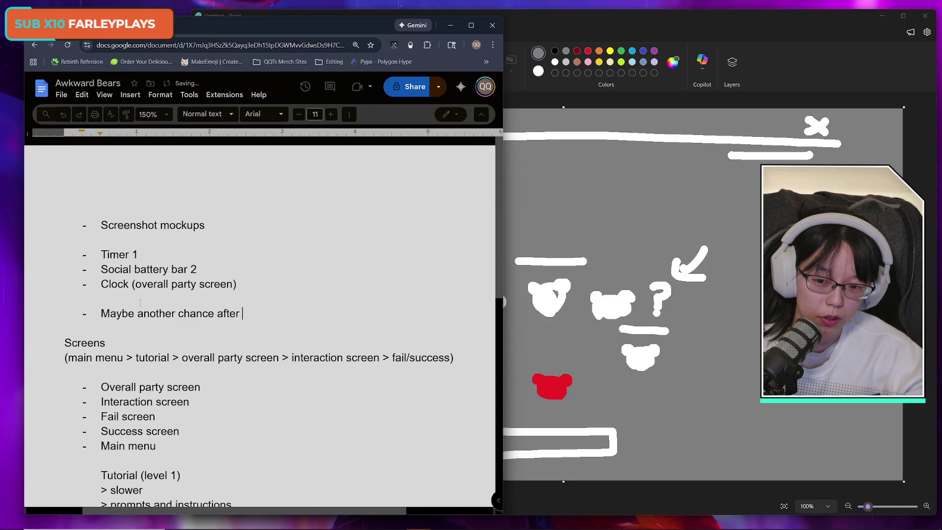
{"action": "type", "text": "cl"}
{"action": "key", "text": "BackSpace"}
{"action": "key", "text": "BackSpace"}
{"action": "type", "text": "a bear “clarifi"}
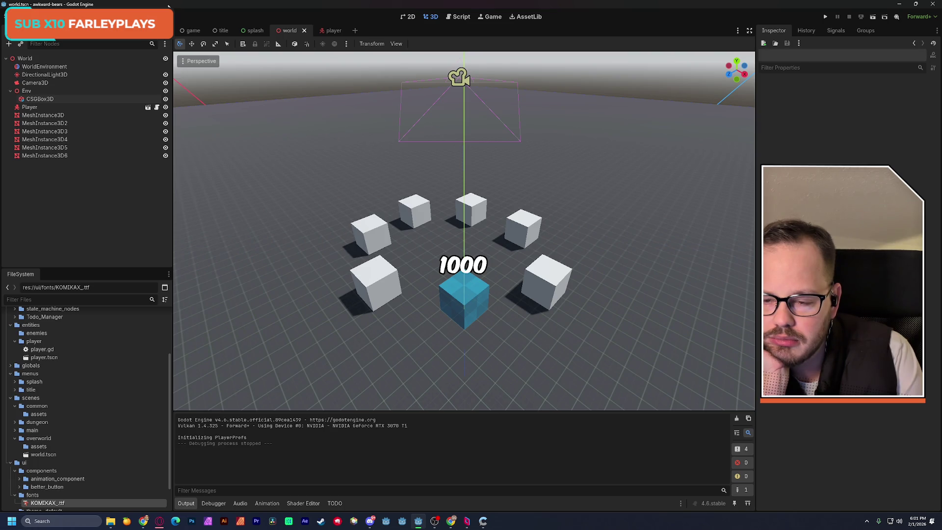
Open res://addons/input-prompts in the FileSystem dock, then bring the Godot projects Explorer window forward
{"action": "scroll", "coordinate": [69, 363], "scroll_direction": "up", "scroll_amount": 5}
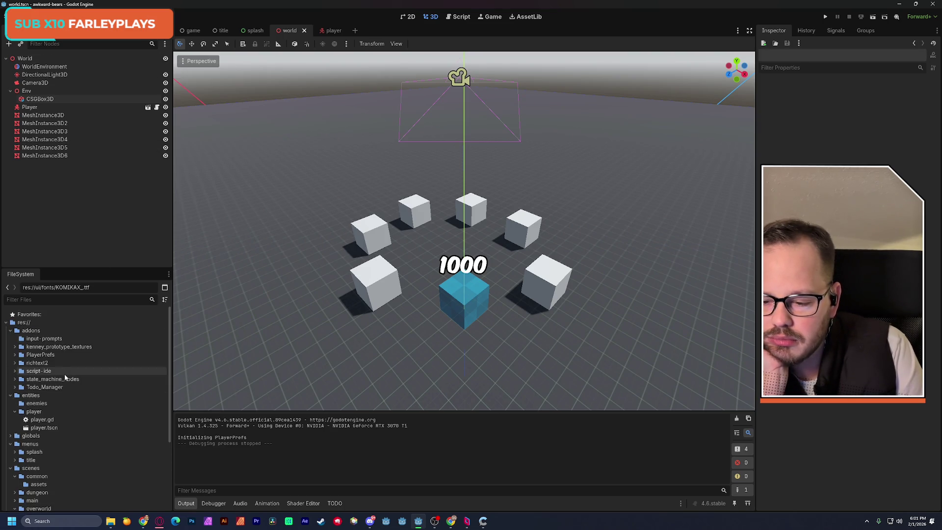
{"action": "left_click", "coordinate": [44, 339]}
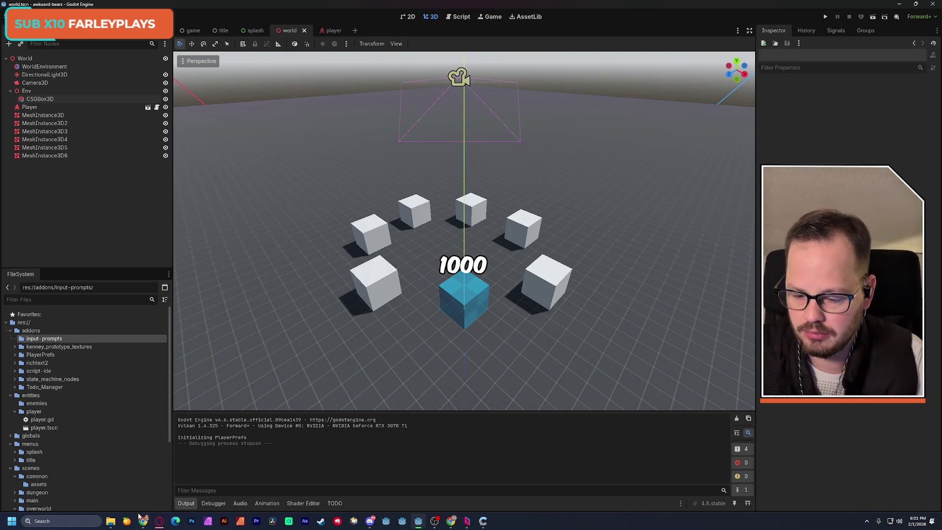
{"action": "mouse_move", "coordinate": [144, 521]}
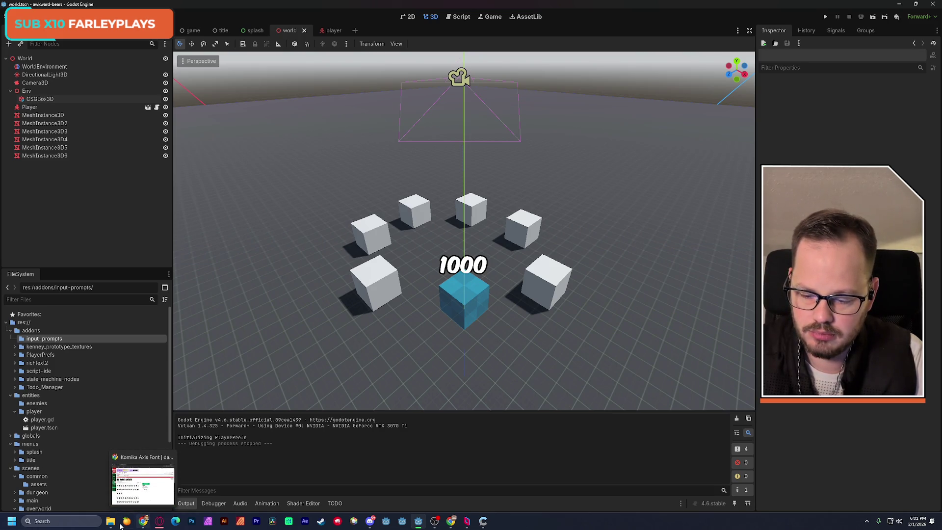
{"action": "left_click", "coordinate": [136, 490]}
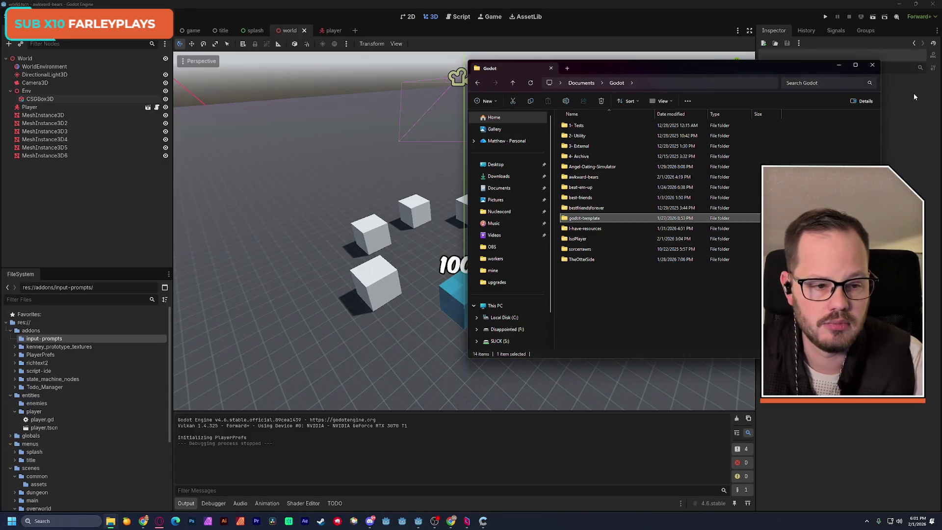
Snap two Explorer windows side by side and open awkward-bears\addons\input-prompts in one
{"action": "left_click", "coordinate": [838, 64]}
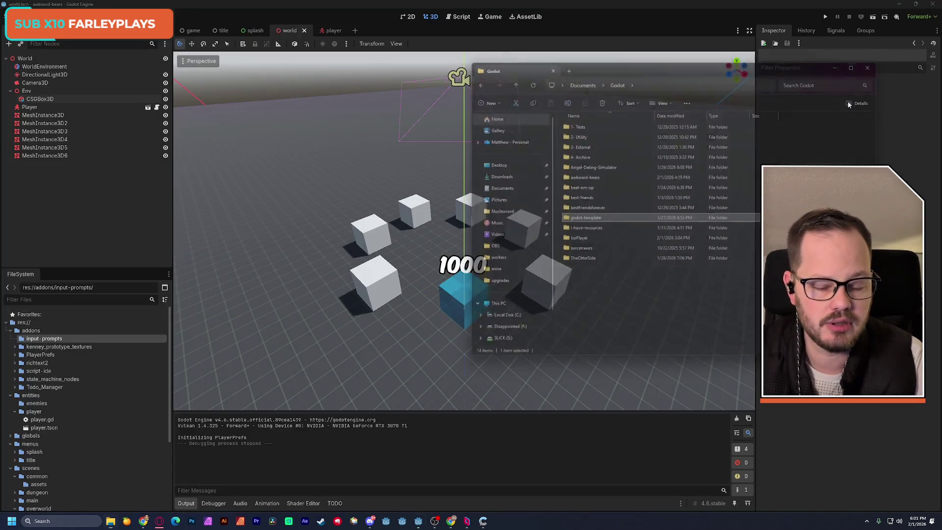
{"action": "left_click", "coordinate": [111, 521]}
{"action": "mouse_move", "coordinate": [217, 66]}
{"action": "left_mouse_down"}
{"action": "mouse_move", "coordinate": [516, 68]}
{"action": "mouse_move", "coordinate": [548, 72]}
{"action": "mouse_move", "coordinate": [551, 86]}
{"action": "mouse_move", "coordinate": [284, 87]}
{"action": "mouse_move", "coordinate": [263, 77]}
{"action": "left_mouse_up"}
{"action": "left_click_drag", "start_coordinate": [638, 69], "coordinate": [726, 77]}
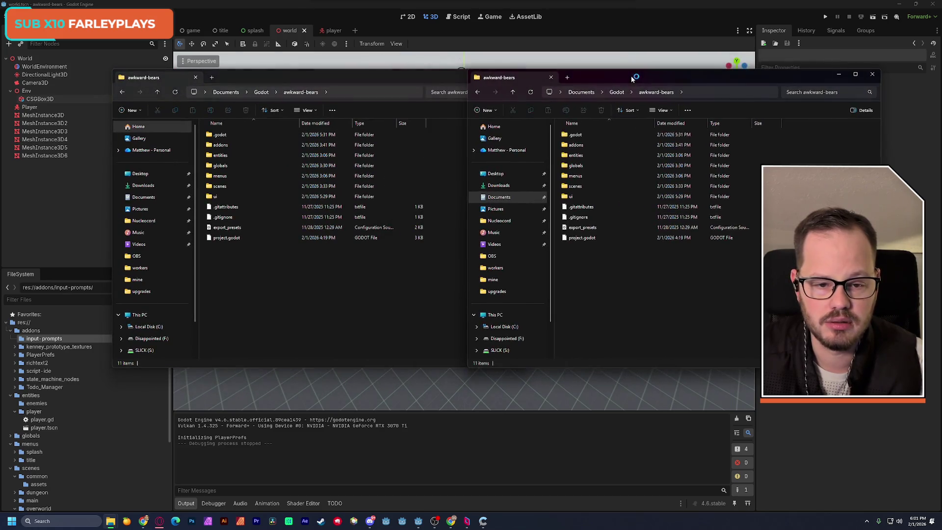
{"action": "double_click", "coordinate": [584, 145]}
{"action": "double_click", "coordinate": [596, 136]}
In the other window, browse S:\Game Makers\3rd Party Assets\Godot Addons\Input Prompts\kenney-input-prompts
{"action": "left_click", "coordinate": [308, 306]}
{"action": "left_click", "coordinate": [152, 338]}
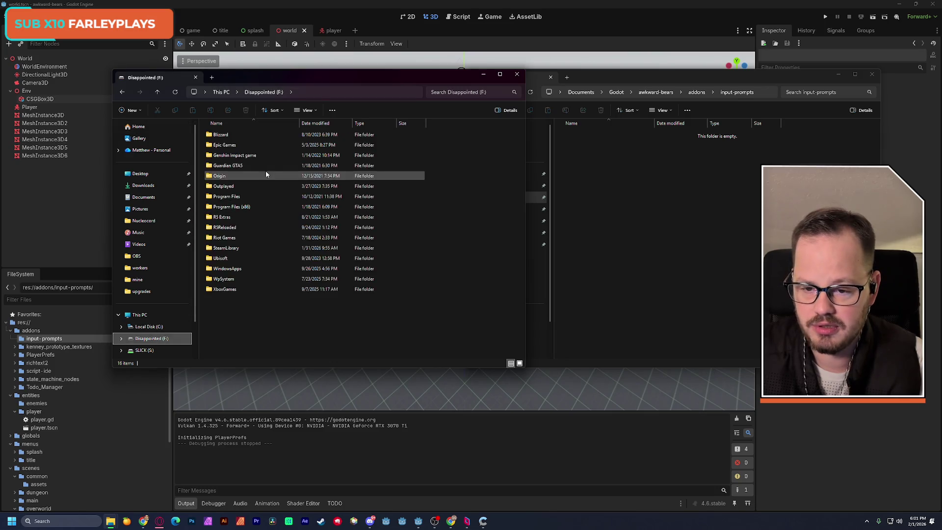
{"action": "left_click", "coordinate": [147, 352]}
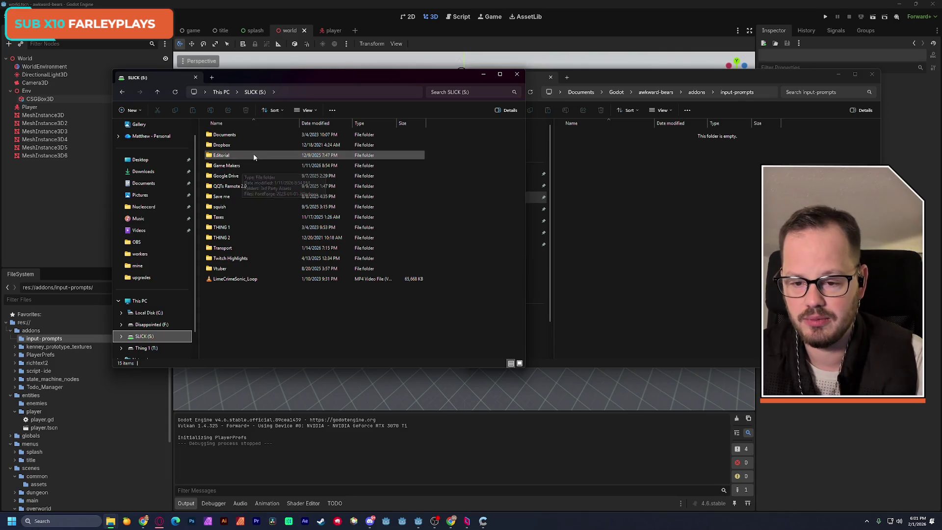
{"action": "double_click", "coordinate": [243, 165]}
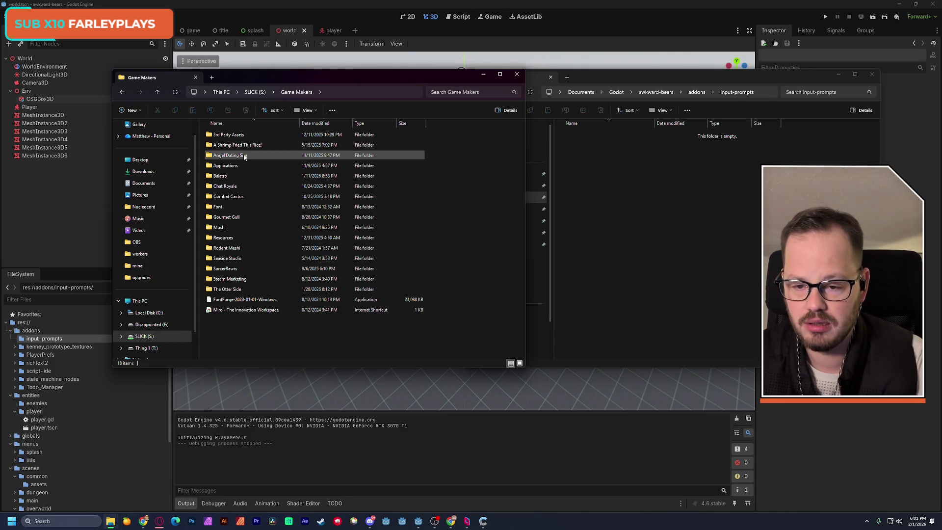
{"action": "double_click", "coordinate": [239, 135]}
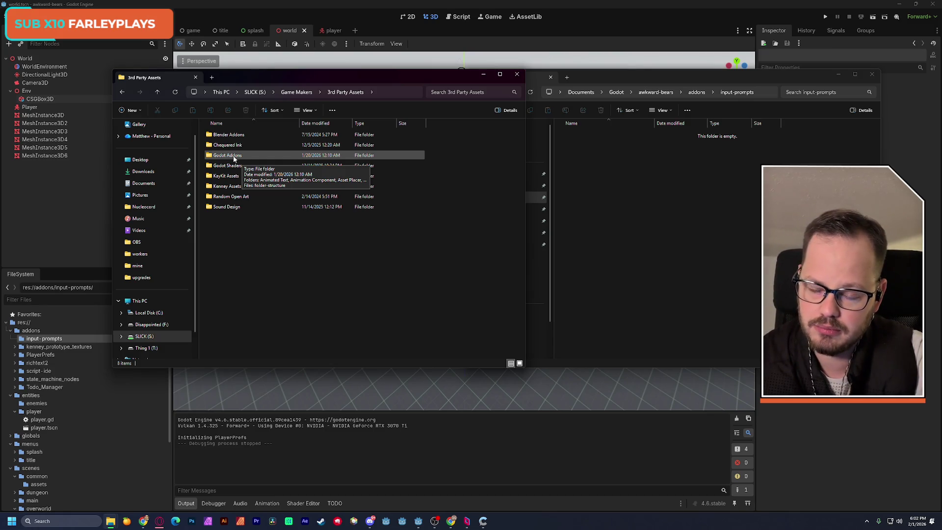
{"action": "double_click", "coordinate": [234, 156]}
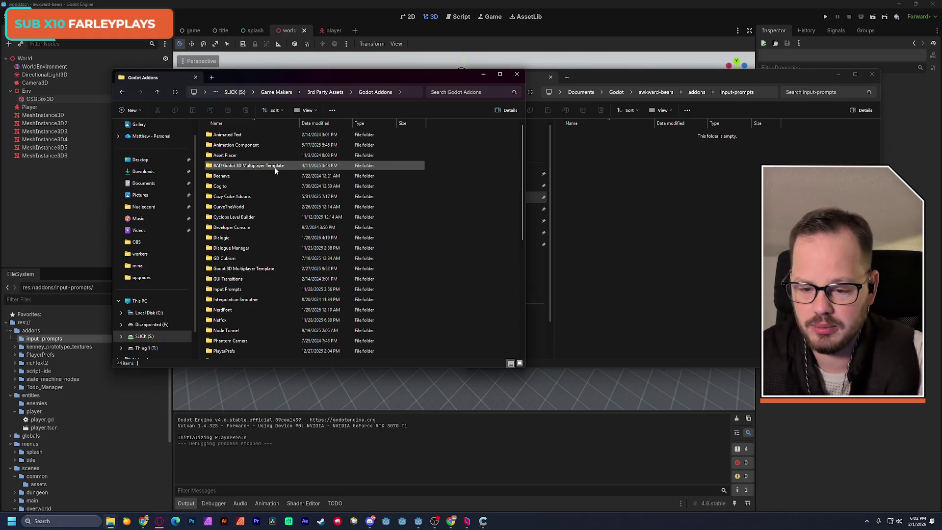
{"action": "scroll", "coordinate": [289, 187], "scroll_direction": "down", "scroll_amount": 7}
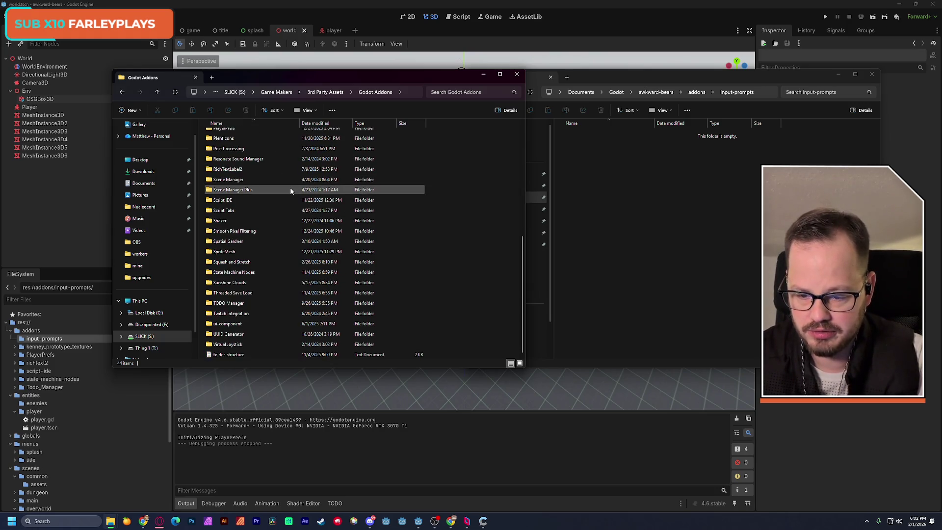
{"action": "scroll", "coordinate": [290, 191], "scroll_direction": "up", "scroll_amount": 7}
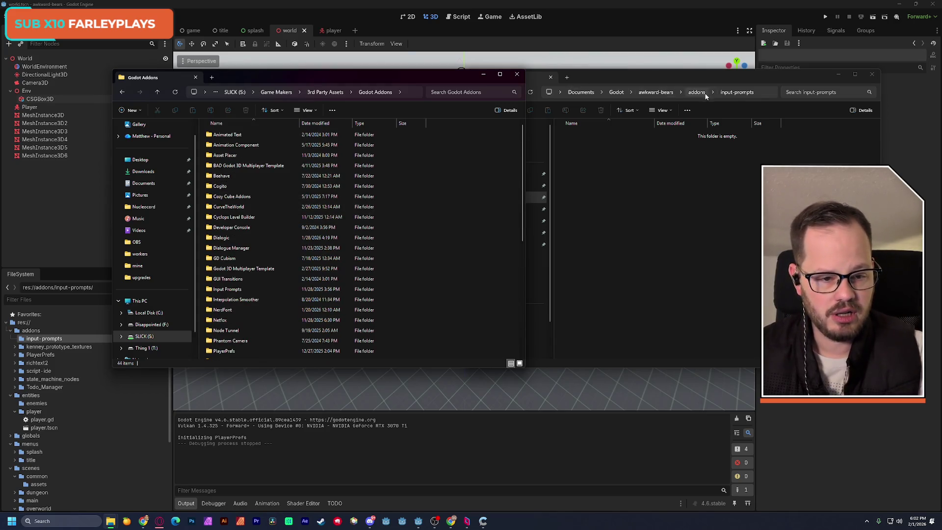
{"action": "scroll", "coordinate": [270, 271], "scroll_direction": "down", "scroll_amount": 2}
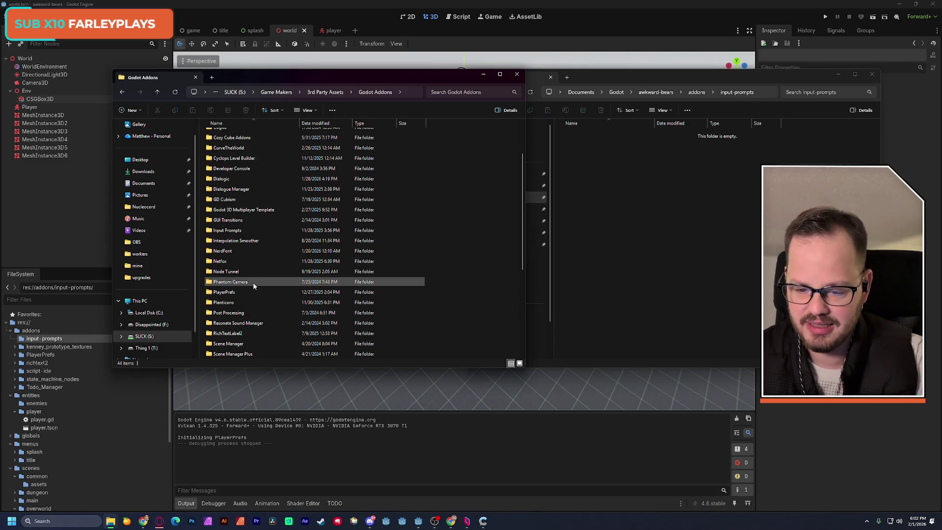
{"action": "double_click", "coordinate": [249, 230]}
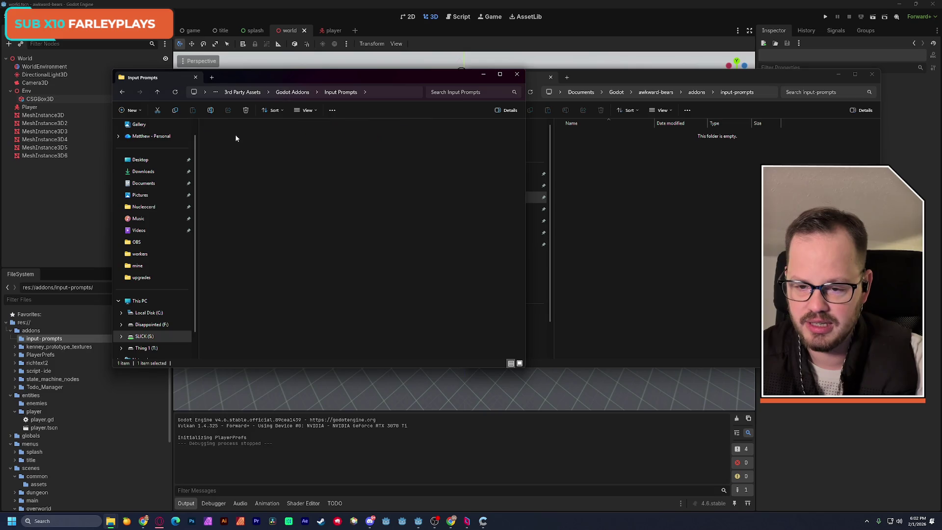
{"action": "double_click", "coordinate": [238, 135]}
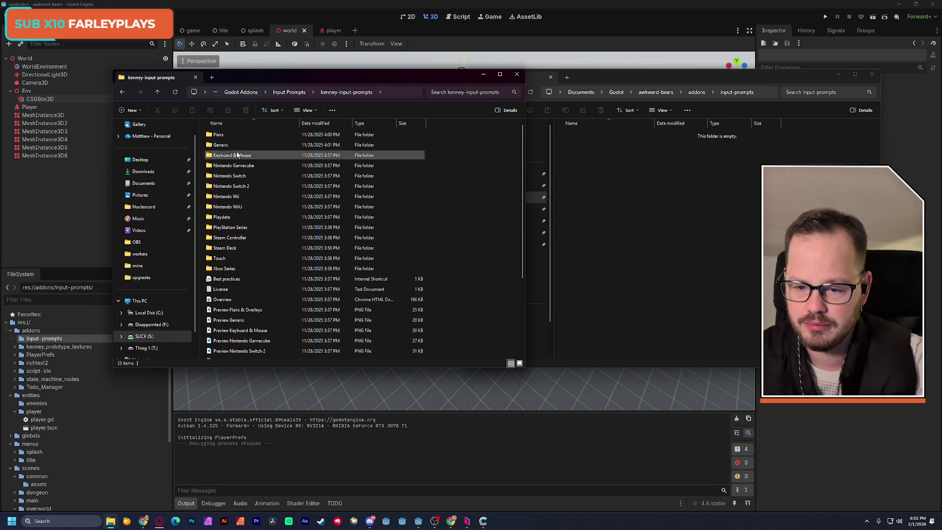
Preview the controller_battery_empty and flair_arrows_vertical images in Flairs\Double flairs
{"action": "double_click", "coordinate": [243, 135]}
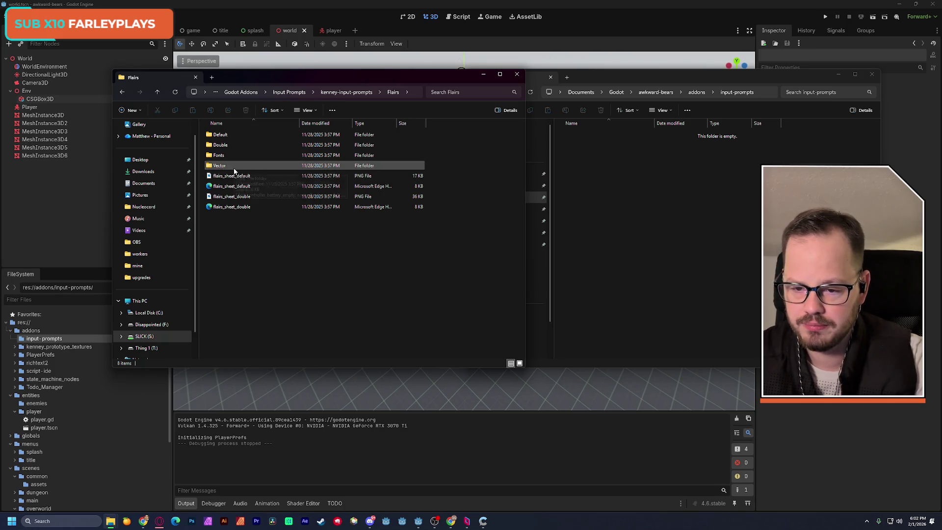
{"action": "double_click", "coordinate": [222, 145]}
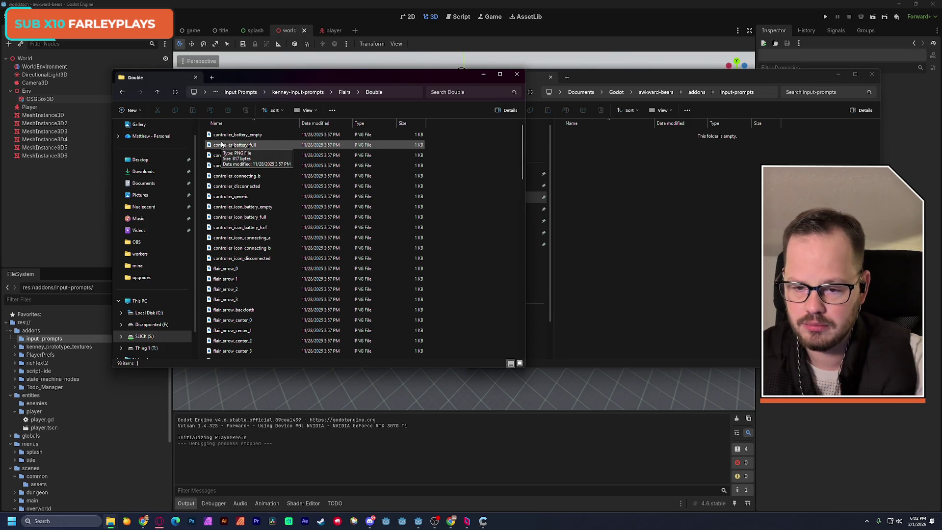
{"action": "key", "text": "Down"}
{"action": "key", "text": "Return"}
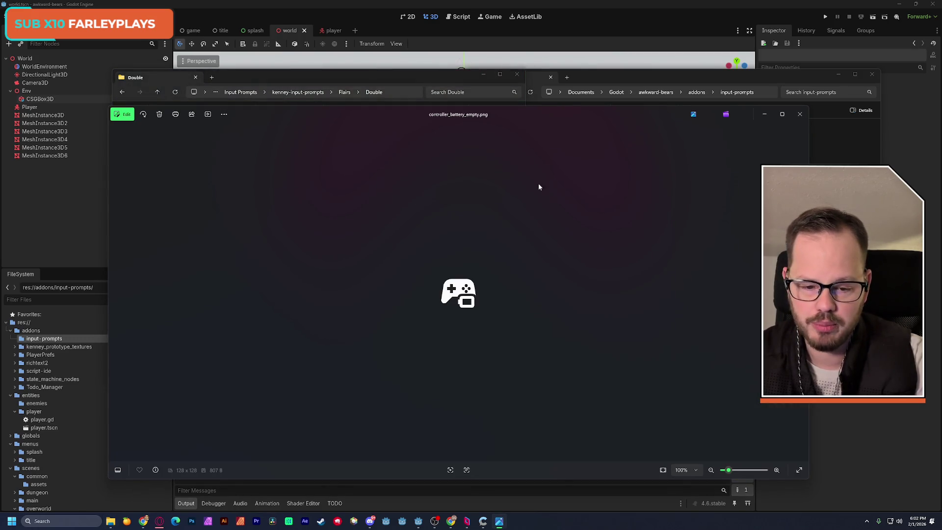
{"action": "left_click", "coordinate": [799, 114]}
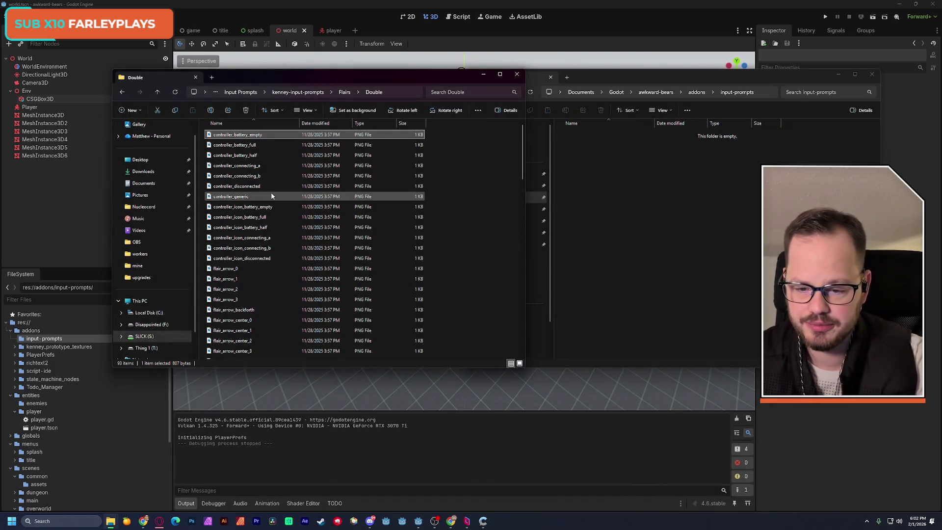
{"action": "scroll", "coordinate": [276, 202], "scroll_direction": "down", "scroll_amount": 5}
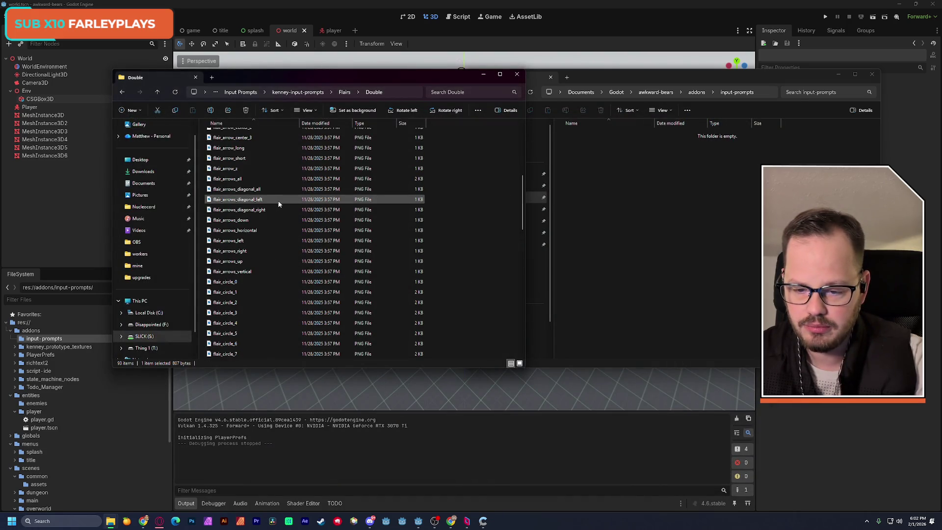
{"action": "double_click", "coordinate": [243, 272]}
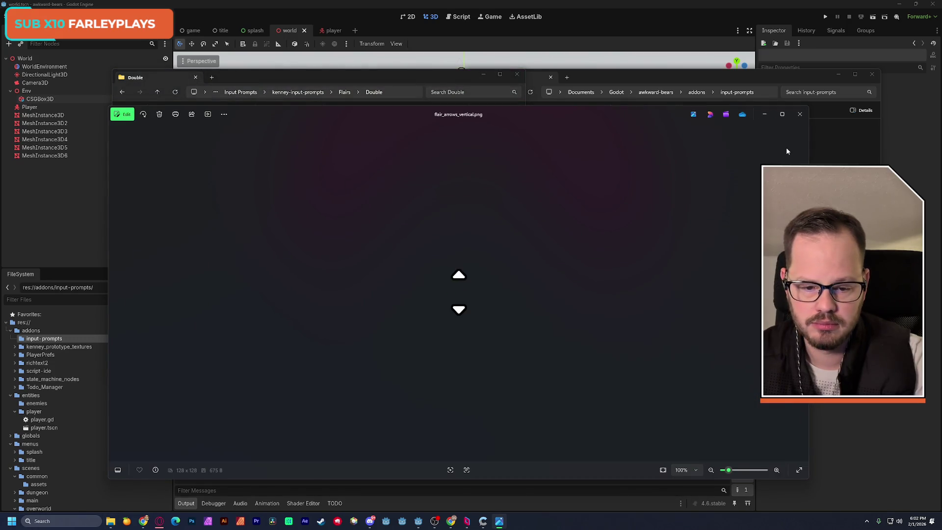
{"action": "left_click", "coordinate": [797, 115]}
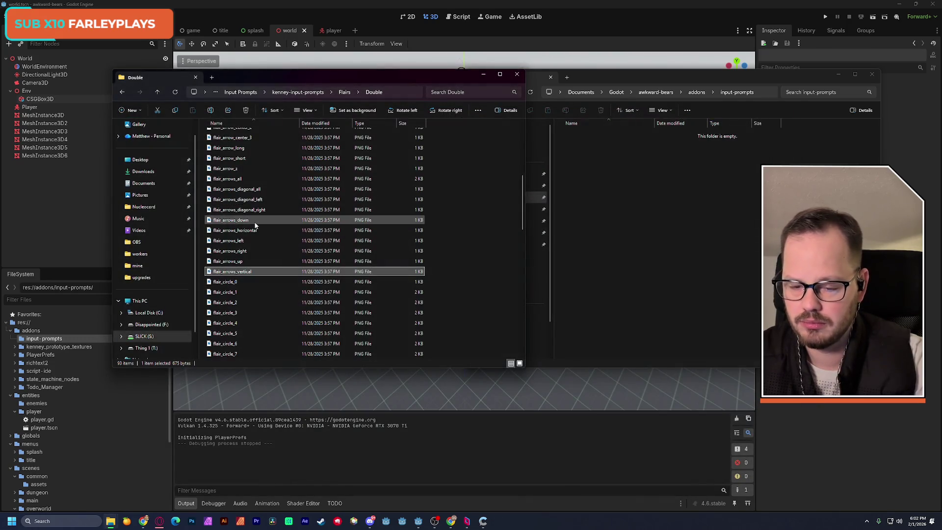
Return to kenney-input-prompts and open the Best practices shortcut
{"action": "left_click", "coordinate": [120, 93]}
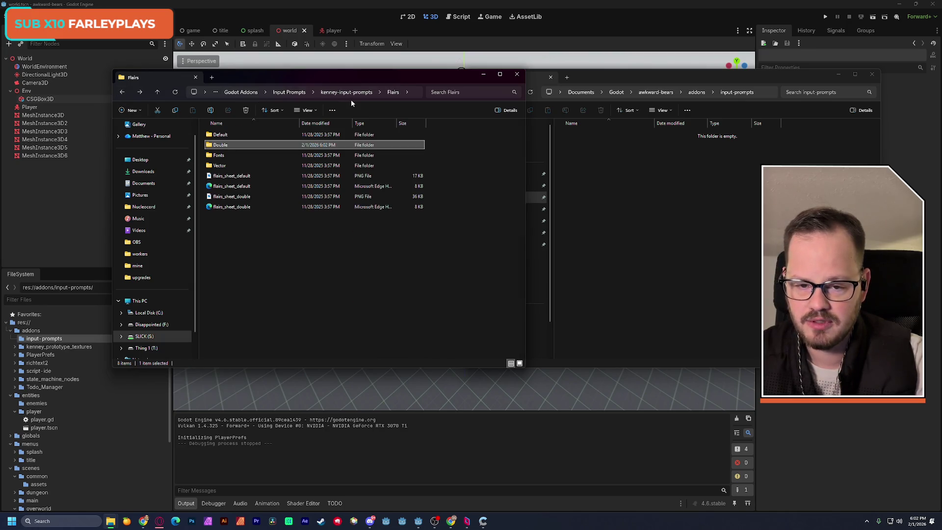
{"action": "left_click", "coordinate": [355, 94]}
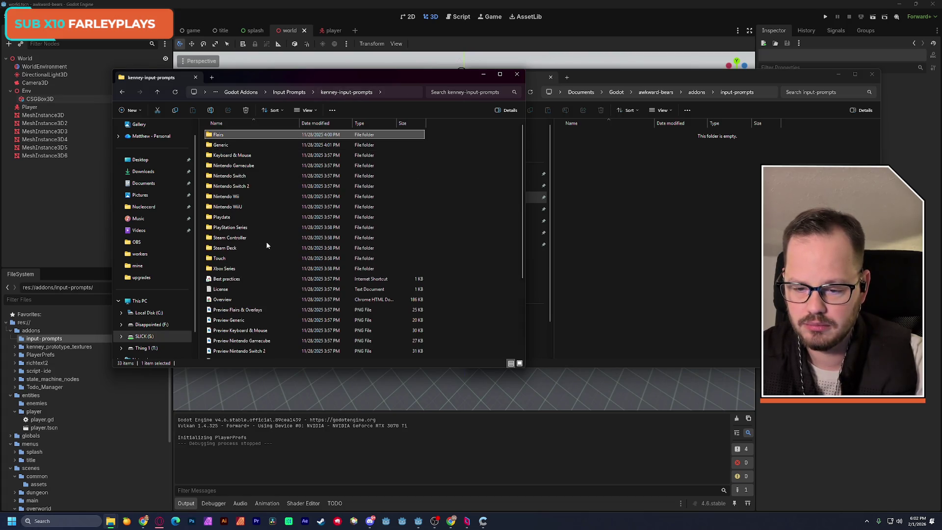
{"action": "double_click", "coordinate": [231, 278]}
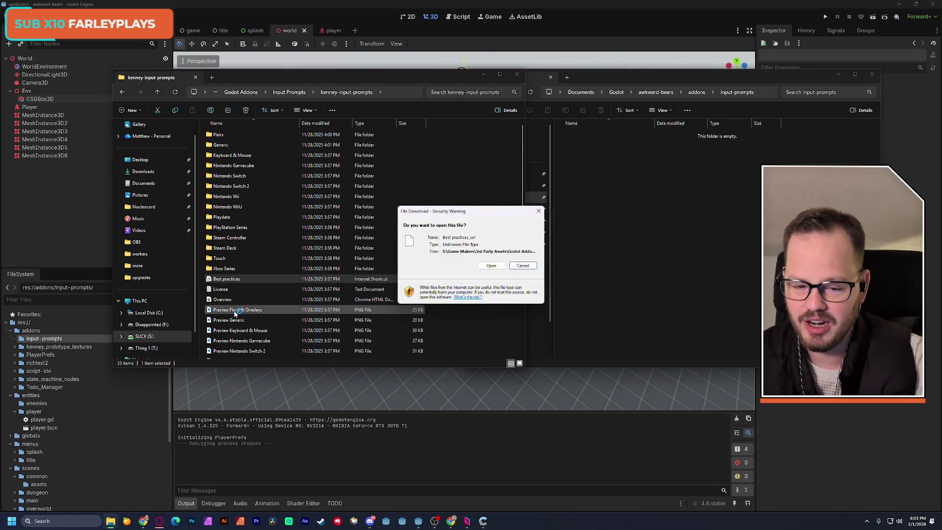
{"action": "left_click", "coordinate": [492, 264]}
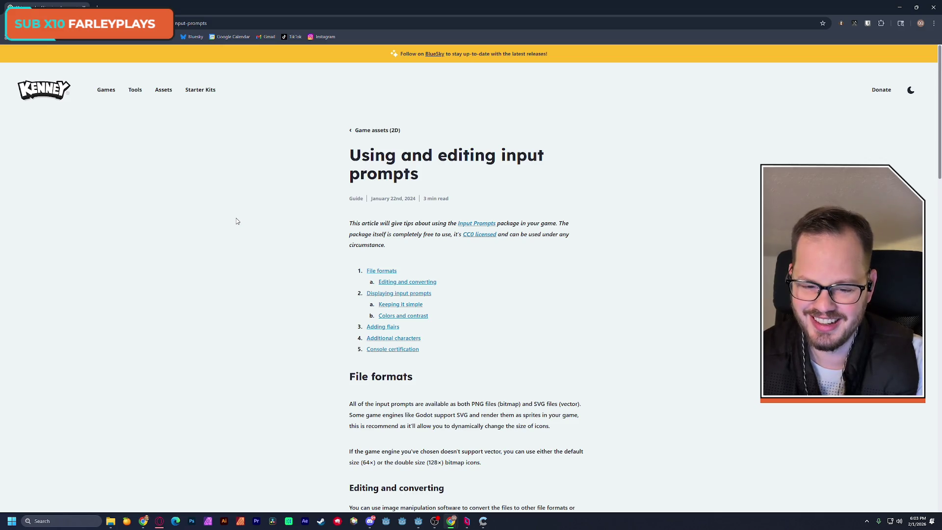
{"action": "scroll", "coordinate": [235, 235], "scroll_direction": "down", "scroll_amount": 7}
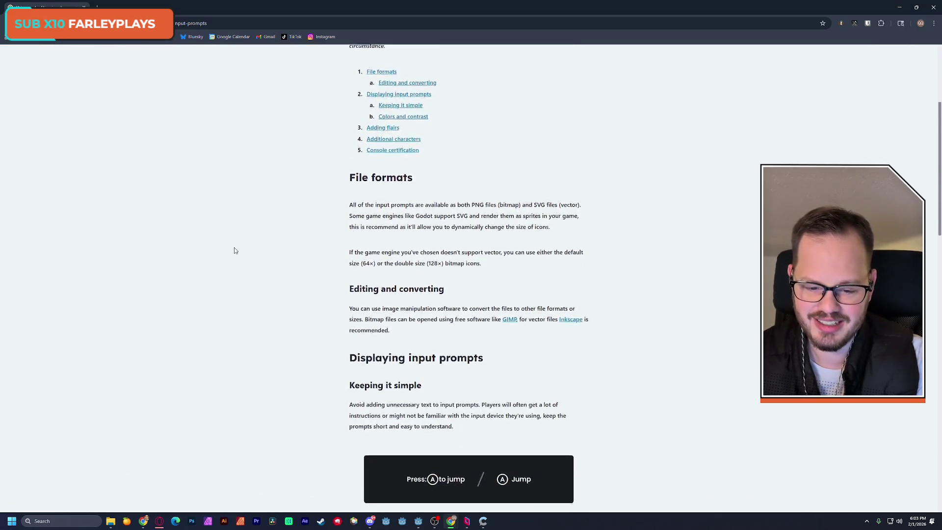
{"action": "scroll", "coordinate": [235, 249], "scroll_direction": "down", "scroll_amount": 6}
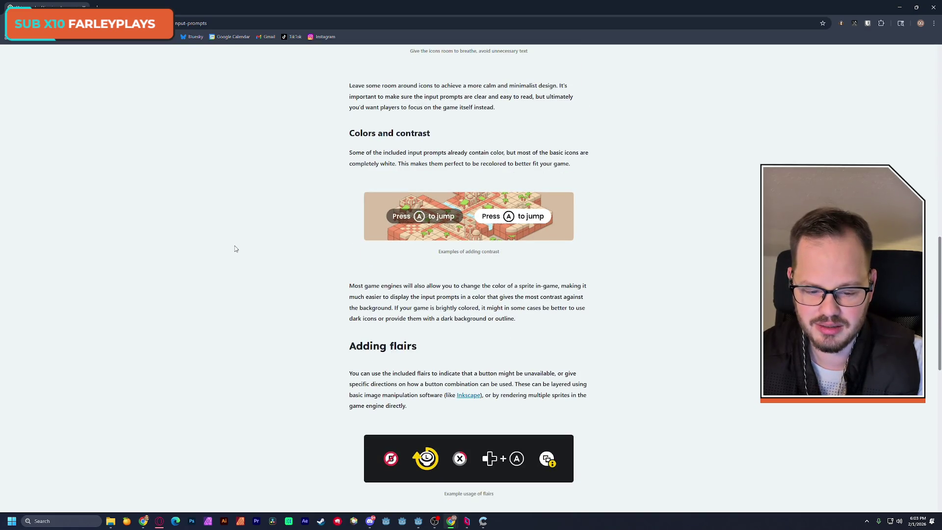
{"action": "scroll", "coordinate": [235, 247], "scroll_direction": "down", "scroll_amount": 3}
{"action": "scroll", "coordinate": [234, 247], "scroll_direction": "down", "scroll_amount": 5}
{"action": "scroll", "coordinate": [235, 247], "scroll_direction": "down", "scroll_amount": 3}
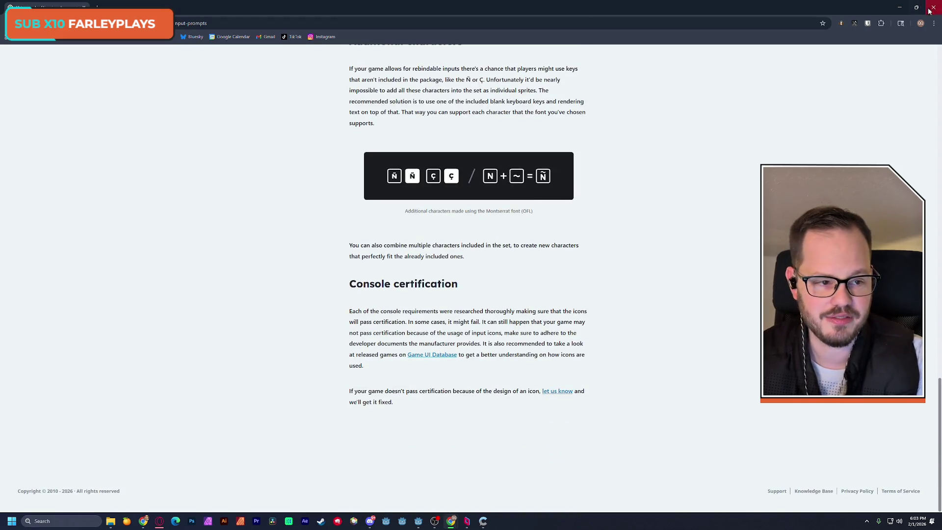
{"action": "left_click", "coordinate": [927, 10]}
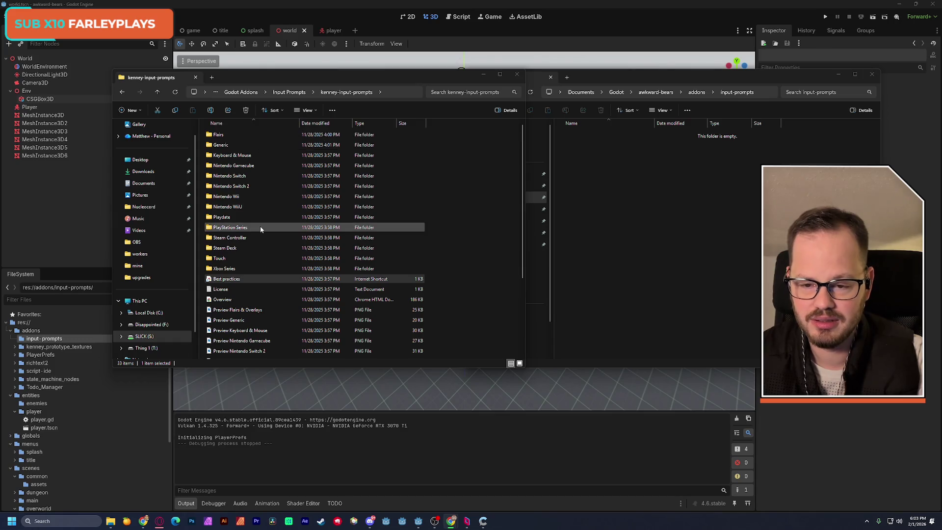
Copy the prompt folders Flairs through Xbox Series into the project's empty input-prompts folder
{"action": "left_click", "coordinate": [240, 268]}
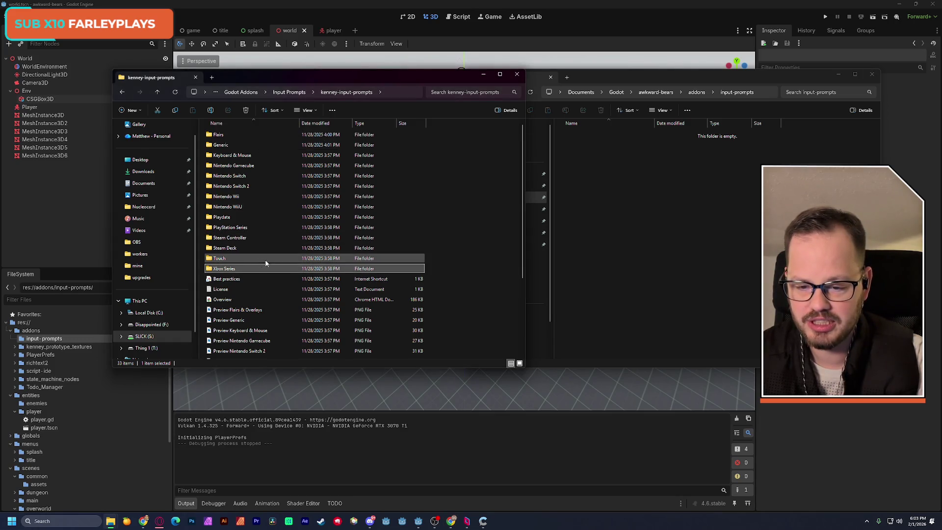
{"action": "left_click", "coordinate": [232, 138], "text": "shift"}
{"action": "left_click", "coordinate": [754, 207]}
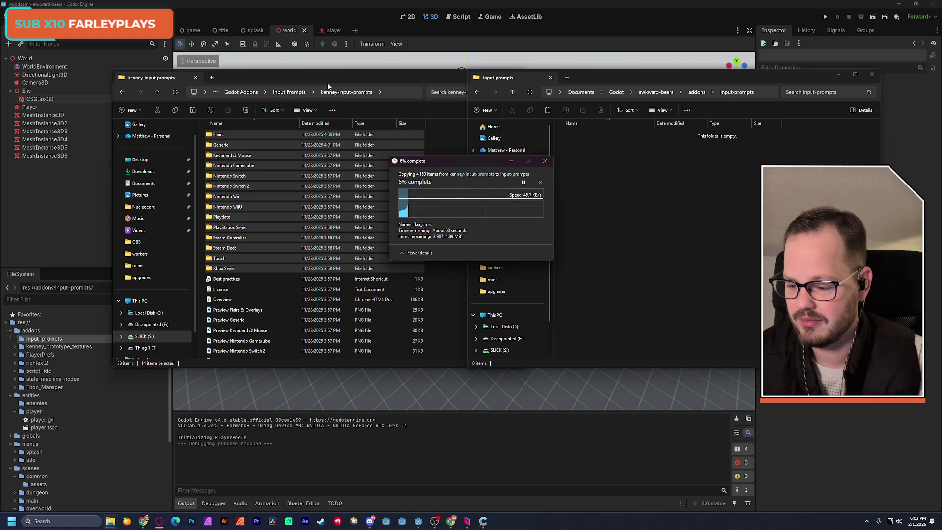
{"action": "left_click", "coordinate": [325, 6]}
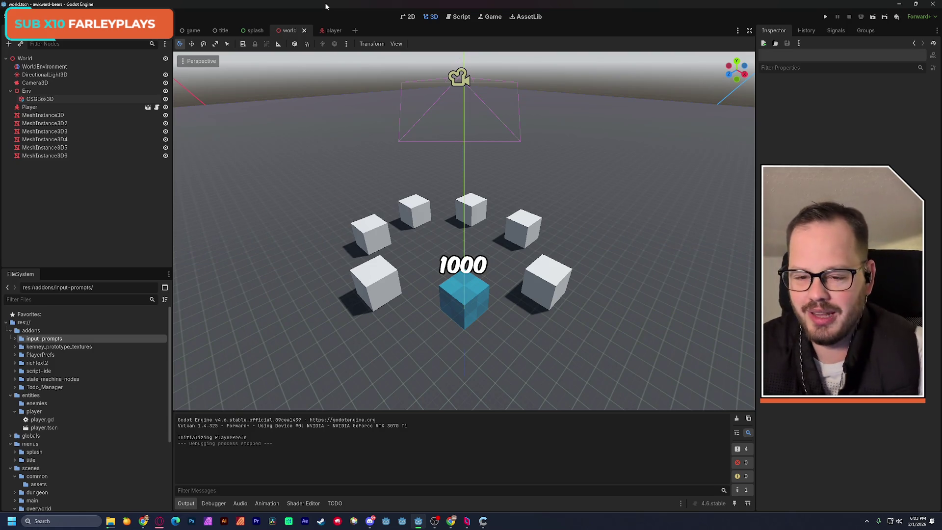
{"action": "key", "text": "alt+Tab"}
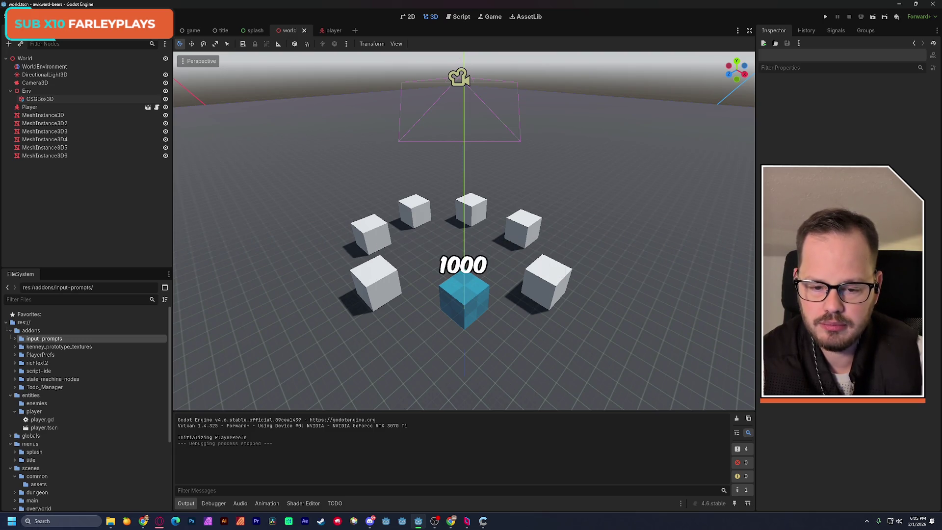
{"action": "left_click", "coordinate": [37, 16]}
Check Project Settings, then reload the current project to pick up the copied prompt folders
{"action": "left_click", "coordinate": [54, 43]}
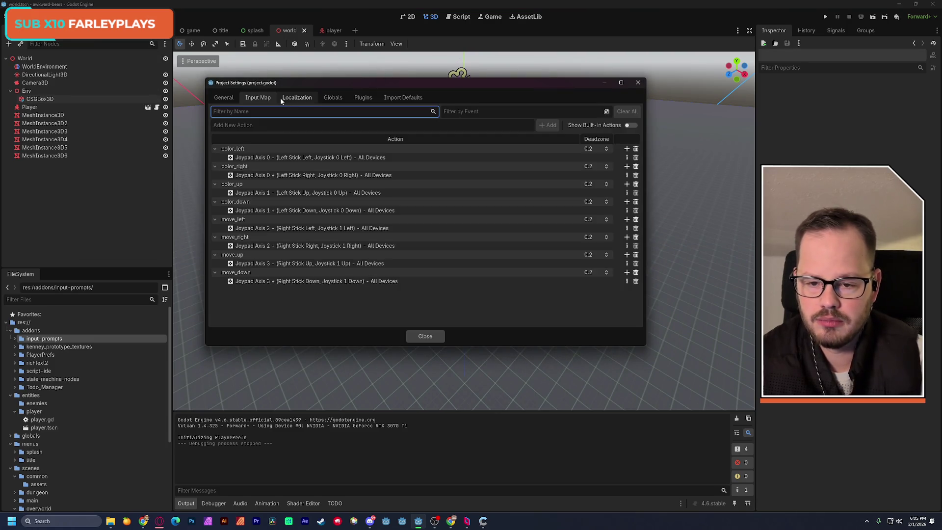
{"action": "left_click", "coordinate": [425, 336]}
{"action": "left_click", "coordinate": [36, 16]}
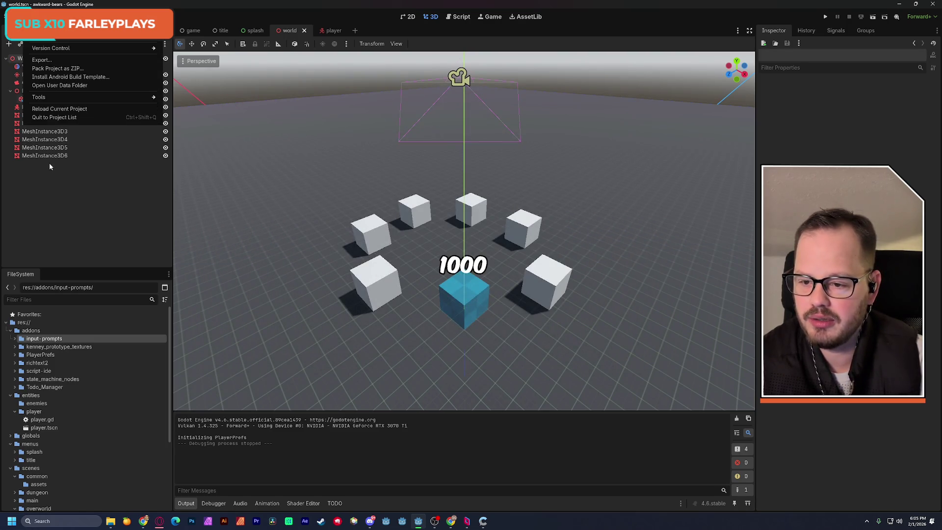
{"action": "left_click", "coordinate": [35, 112]}
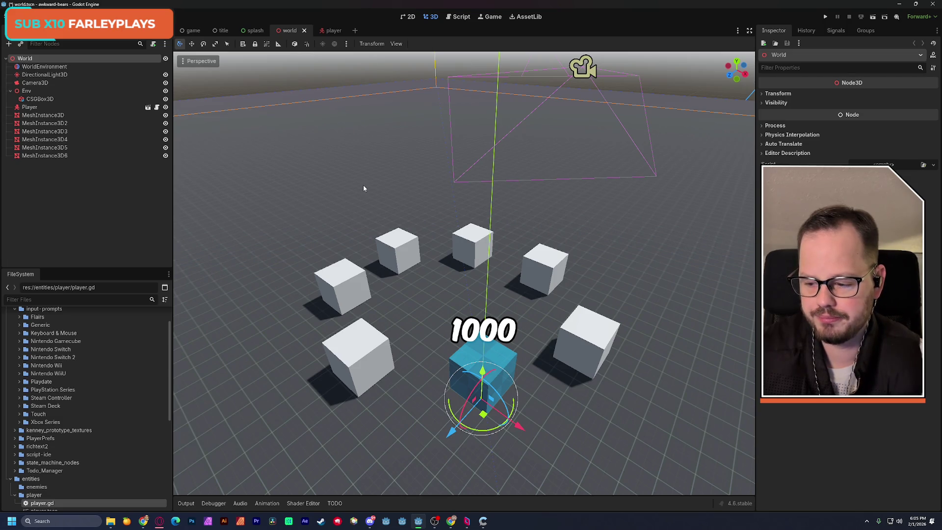
Orbit the viewport to a near-horizontal angle and save the world scene
{"action": "scroll", "coordinate": [363, 188], "scroll_direction": "down", "scroll_amount": 4}
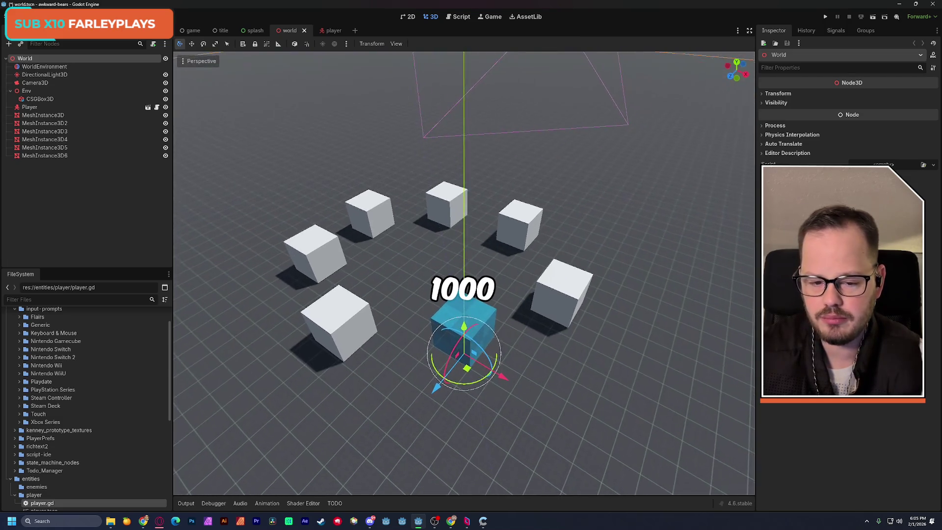
{"action": "left_click_drag", "start_coordinate": [363, 189], "coordinate": [364, 142]}
{"action": "key", "text": "ctrl+s"}
{"action": "mouse_move", "coordinate": [294, 169]}
{"action": "left_mouse_down"}
{"action": "mouse_move", "coordinate": [304, 162]}
{"action": "mouse_move", "coordinate": [301, 179]}
{"action": "left_mouse_up"}
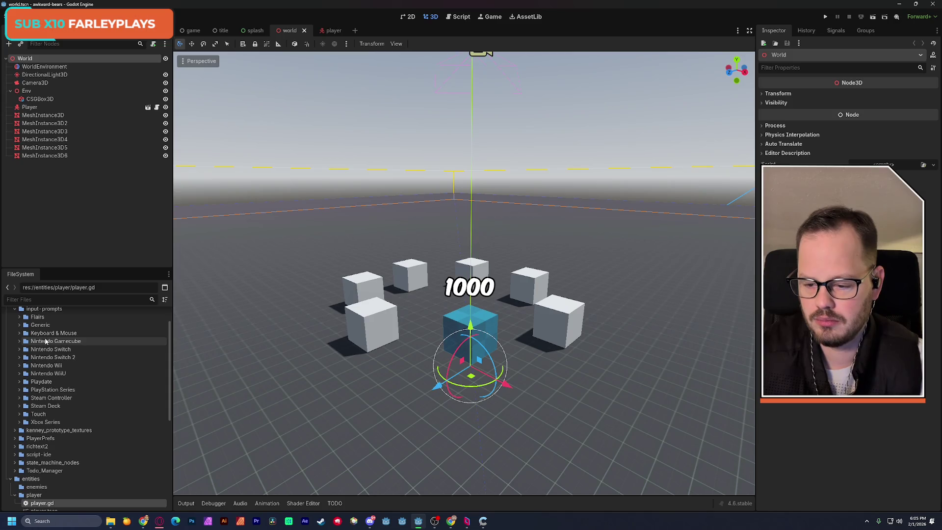
Preview generic_button.png in the Generic Double prompt folder, then collapse the Generic folders
{"action": "left_click", "coordinate": [20, 325]}
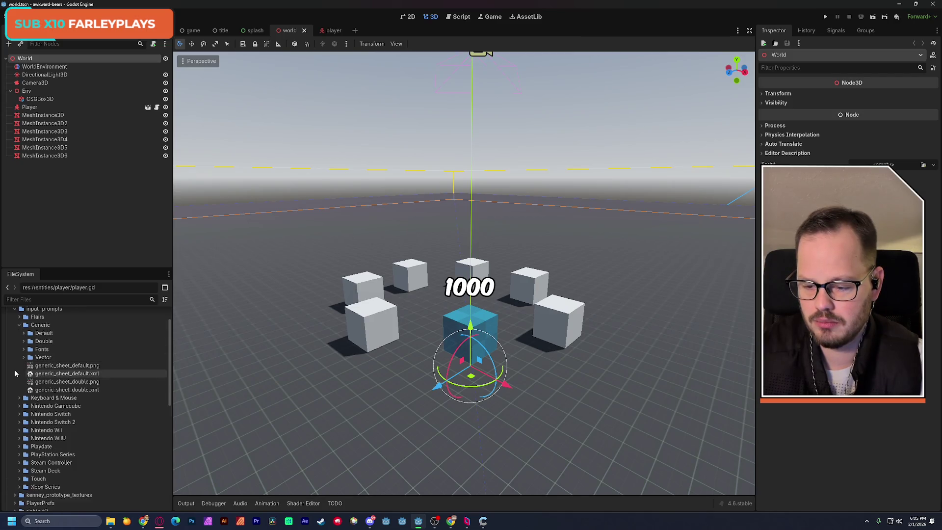
{"action": "left_click", "coordinate": [23, 341]}
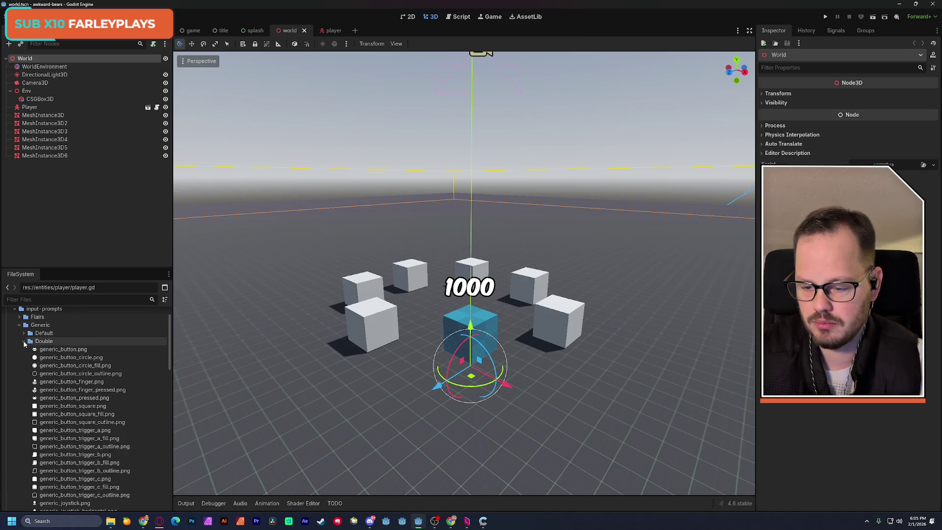
{"action": "left_click", "coordinate": [58, 350]}
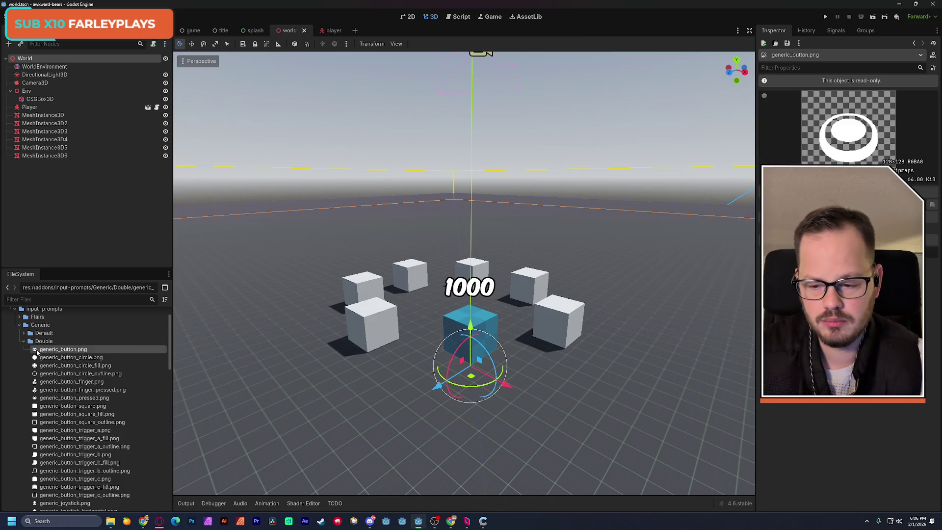
{"action": "left_click", "coordinate": [23, 342]}
{"action": "left_click", "coordinate": [19, 324]}
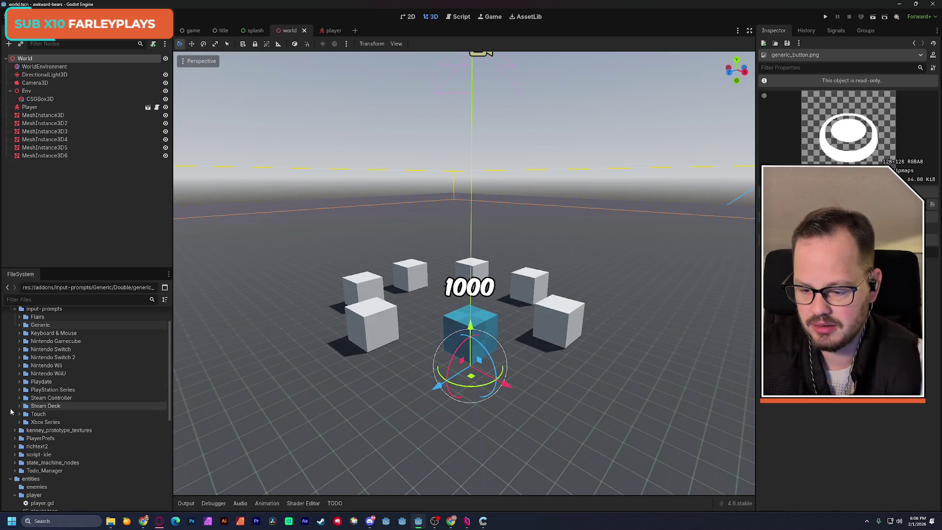
Compare the Xbox Series Double controller images, ending on controller_xboxone.png
{"action": "left_click", "coordinate": [19, 422]}
{"action": "scroll", "coordinate": [69, 385], "scroll_direction": "down", "scroll_amount": 2}
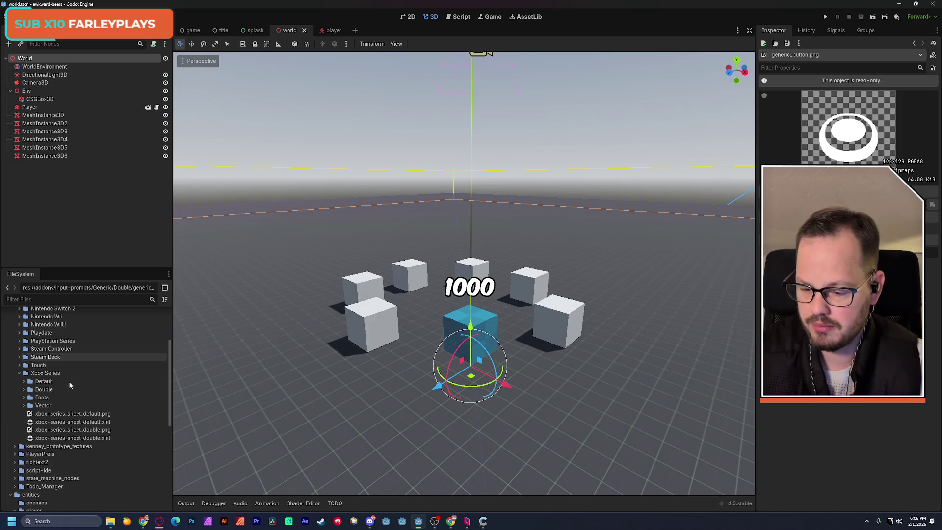
{"action": "left_click", "coordinate": [24, 389]}
{"action": "scroll", "coordinate": [80, 401], "scroll_direction": "down", "scroll_amount": 1}
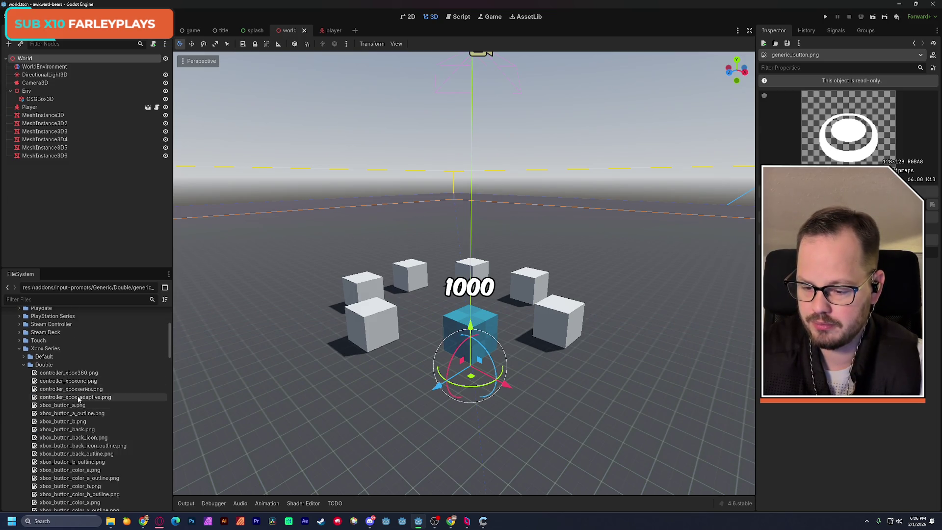
{"action": "left_click", "coordinate": [68, 373]}
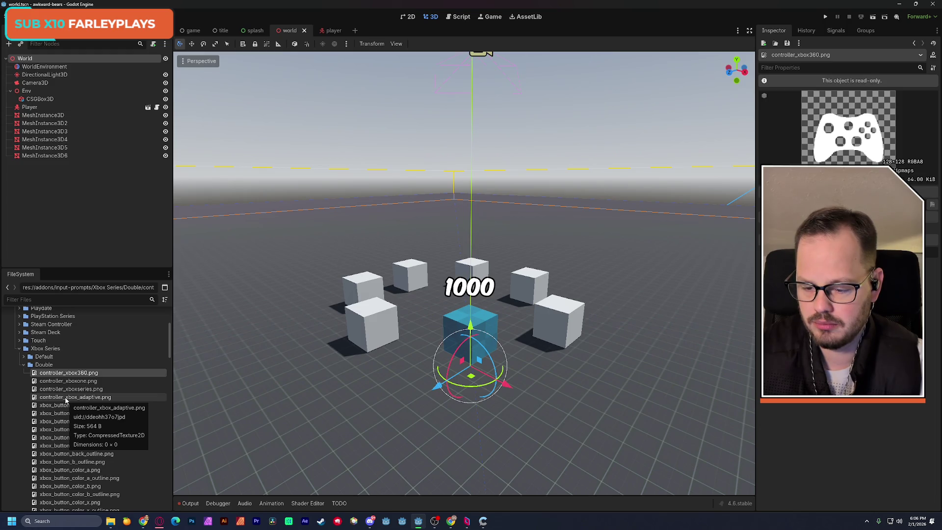
{"action": "left_click", "coordinate": [66, 398]}
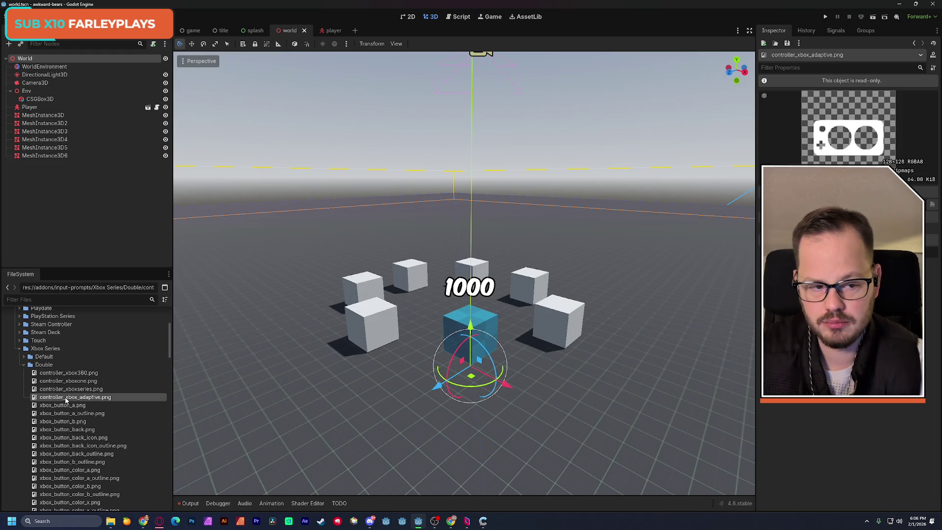
{"action": "left_click", "coordinate": [65, 390]}
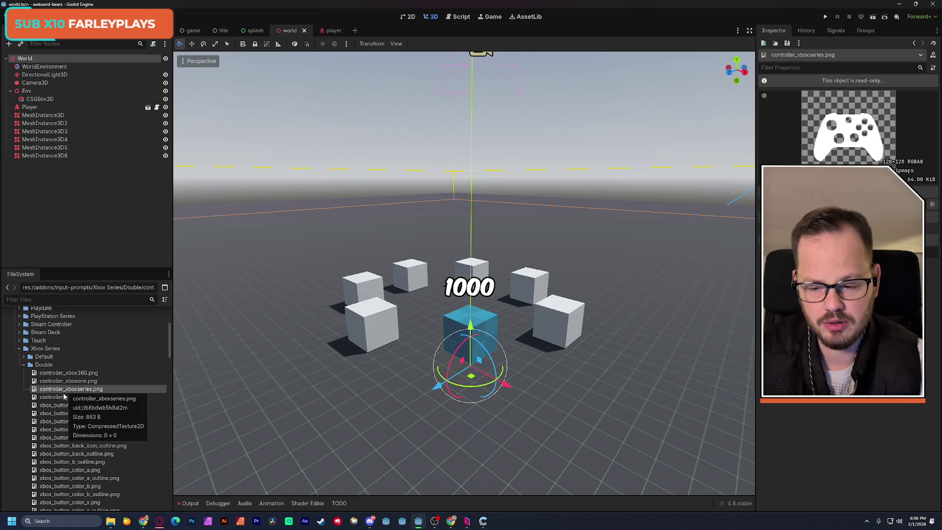
{"action": "left_click", "coordinate": [64, 381]}
{"action": "left_click", "coordinate": [65, 373]}
{"action": "left_click", "coordinate": [66, 381]}
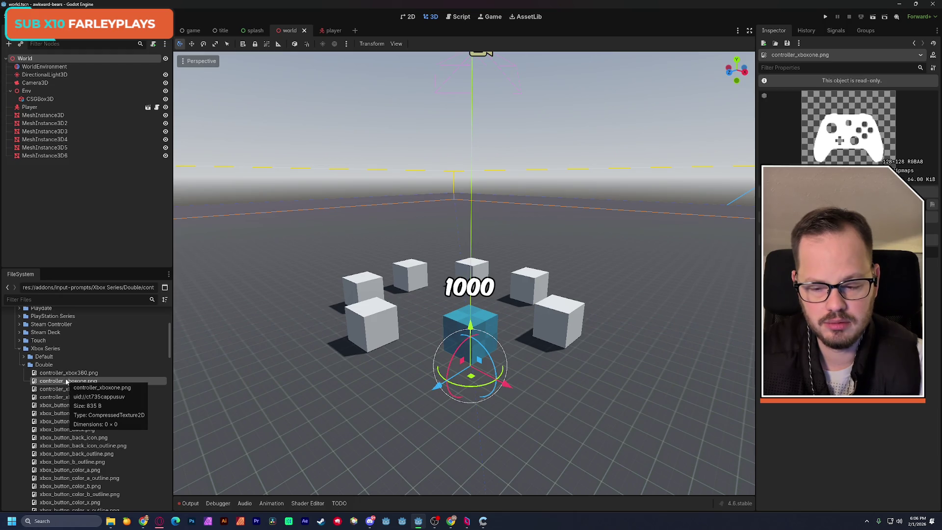
{"action": "scroll", "coordinate": [151, 348], "scroll_direction": "down", "scroll_amount": 1}
{"action": "scroll", "coordinate": [171, 349], "scroll_direction": "down", "scroll_amount": 1}
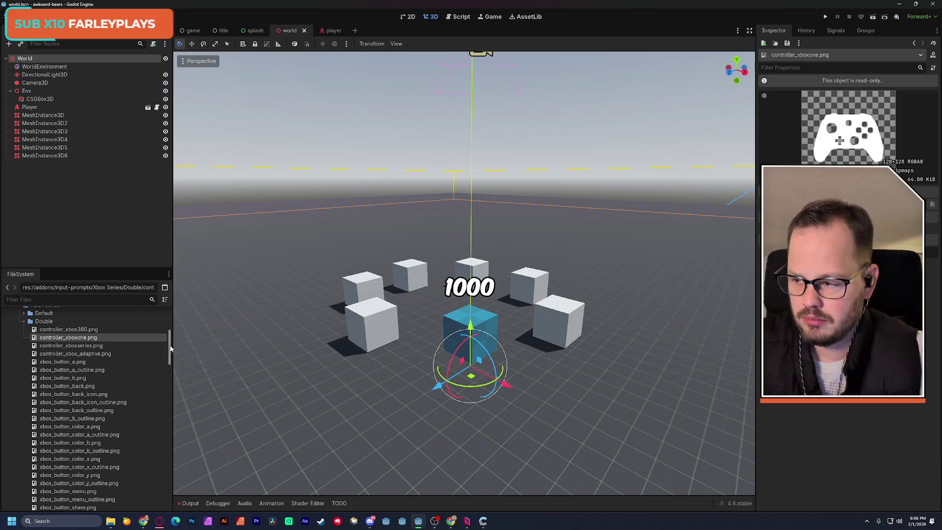
{"action": "scroll", "coordinate": [169, 338], "scroll_direction": "down", "scroll_amount": 1}
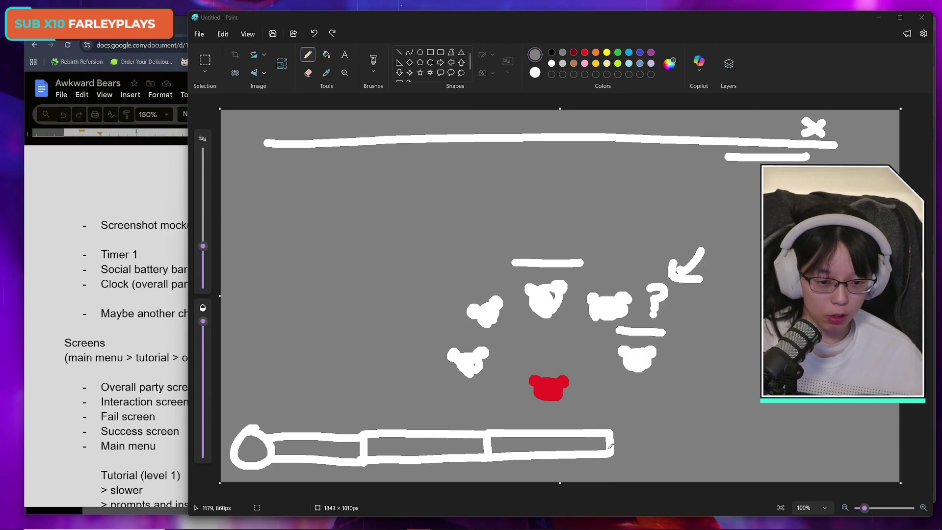
Highlight the 'Overall party screen' item in the design doc
{"action": "left_click", "coordinate": [120, 393]}
{"action": "left_click_drag", "start_coordinate": [201, 387], "coordinate": [83, 390]}
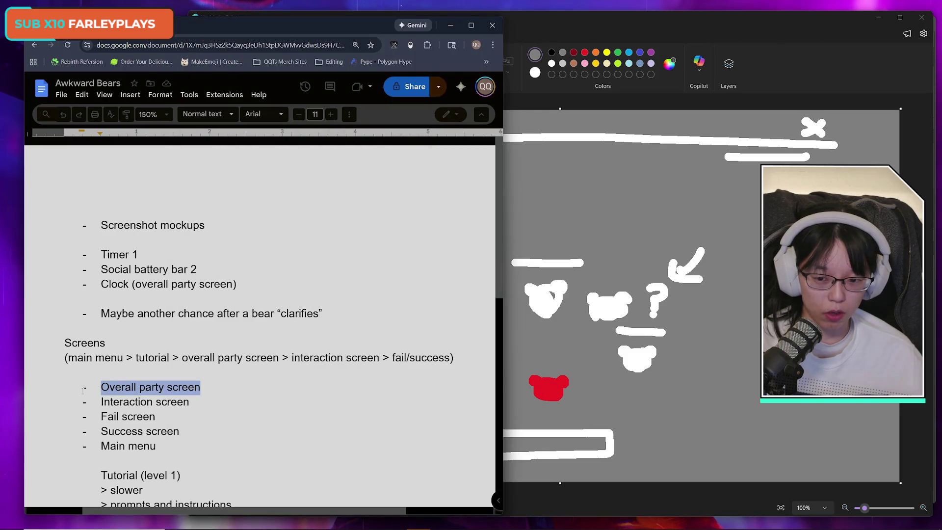
{"action": "left_click", "coordinate": [203, 388]}
Return to the Paint mockup and undo the bottom bar's rightmost section
{"action": "left_click", "coordinate": [701, 25]}
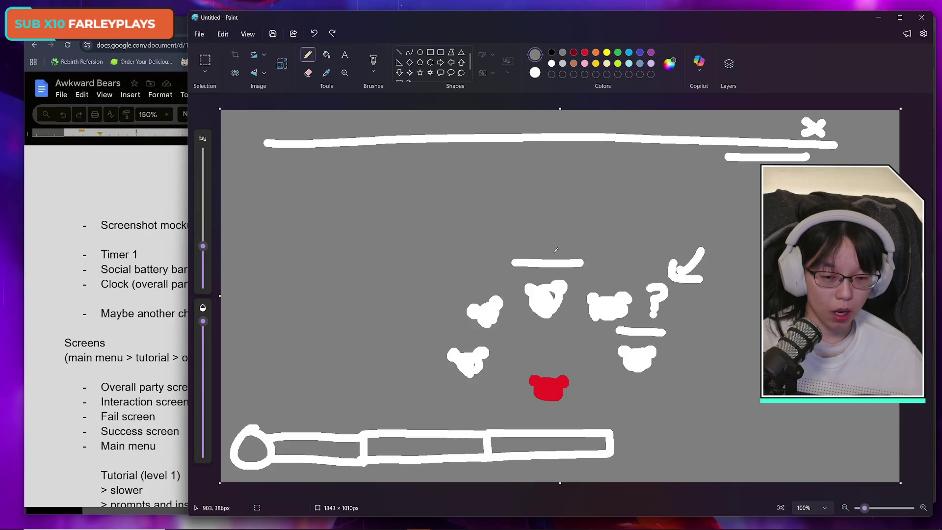
{"action": "left_click", "coordinate": [543, 389]}
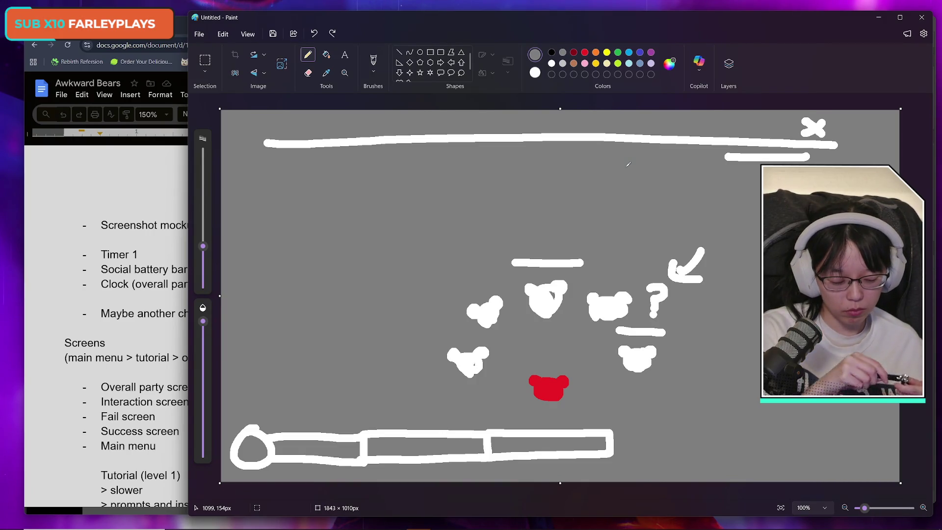
{"action": "key", "text": "ctrl+z"}
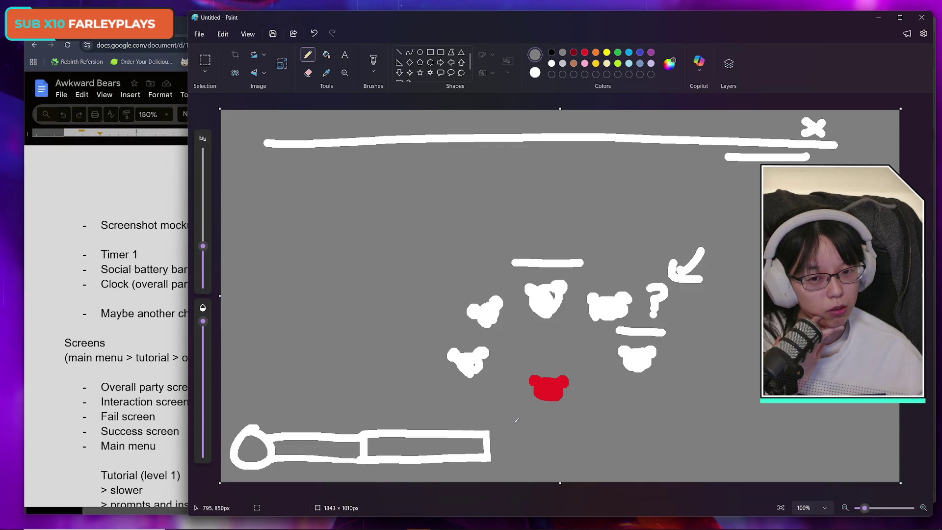
Pick white and draw two vertical strokes below the top line
{"action": "left_click", "coordinate": [551, 63]}
{"action": "left_click", "coordinate": [508, 449]}
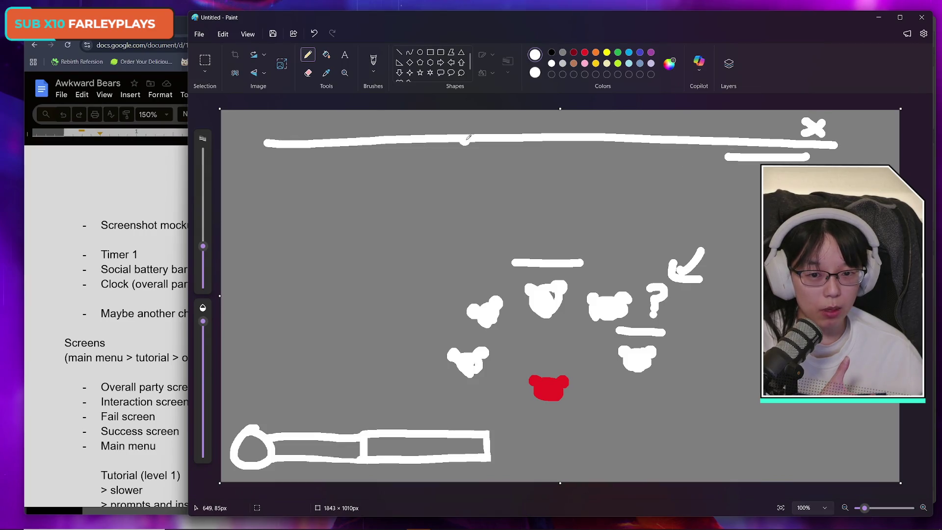
{"action": "left_click_drag", "start_coordinate": [450, 123], "coordinate": [452, 157]}
{"action": "mouse_move", "coordinate": [454, 122]}
{"action": "left_mouse_down"}
{"action": "mouse_move", "coordinate": [272, 119]}
{"action": "mouse_move", "coordinate": [306, 156]}
{"action": "mouse_move", "coordinate": [453, 161]}
{"action": "left_mouse_up"}
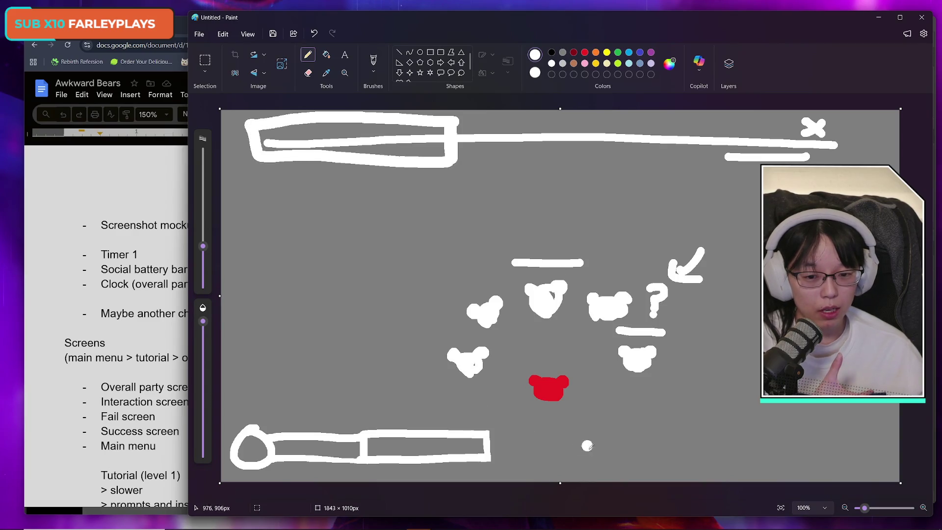
Add a box after the bottom bar, fill it red, paint the leftover white grey, then undo the fill
{"action": "mouse_move", "coordinate": [493, 435]}
{"action": "left_mouse_down"}
{"action": "mouse_move", "coordinate": [576, 437]}
{"action": "mouse_move", "coordinate": [617, 465]}
{"action": "mouse_move", "coordinate": [498, 458]}
{"action": "mouse_move", "coordinate": [520, 444]}
{"action": "mouse_move", "coordinate": [603, 449]}
{"action": "mouse_move", "coordinate": [505, 446]}
{"action": "mouse_move", "coordinate": [625, 444]}
{"action": "left_mouse_up"}
{"action": "left_click", "coordinate": [584, 52]}
{"action": "left_click", "coordinate": [556, 469]}
{"action": "mouse_move", "coordinate": [490, 436]}
{"action": "left_mouse_down"}
{"action": "mouse_move", "coordinate": [490, 462]}
{"action": "mouse_move", "coordinate": [550, 454]}
{"action": "mouse_move", "coordinate": [498, 448]}
{"action": "left_mouse_up"}
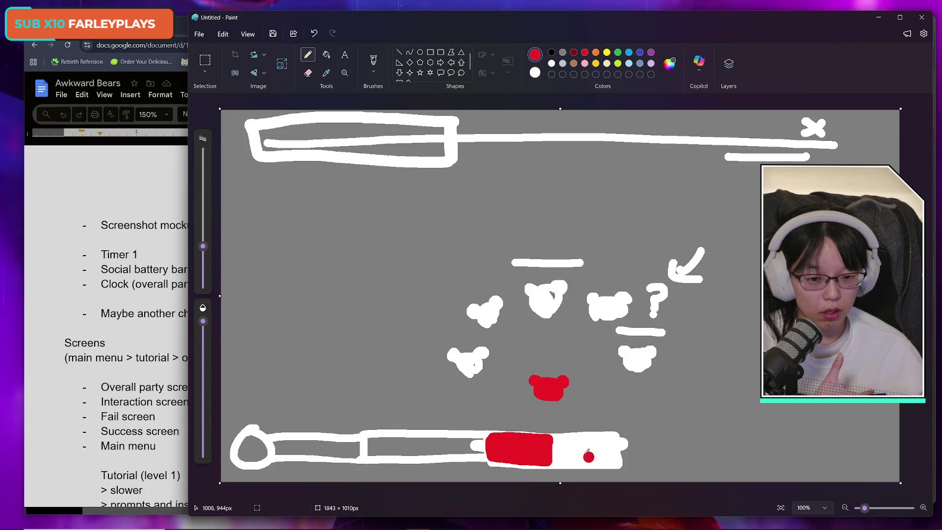
{"action": "left_click", "coordinate": [562, 52]}
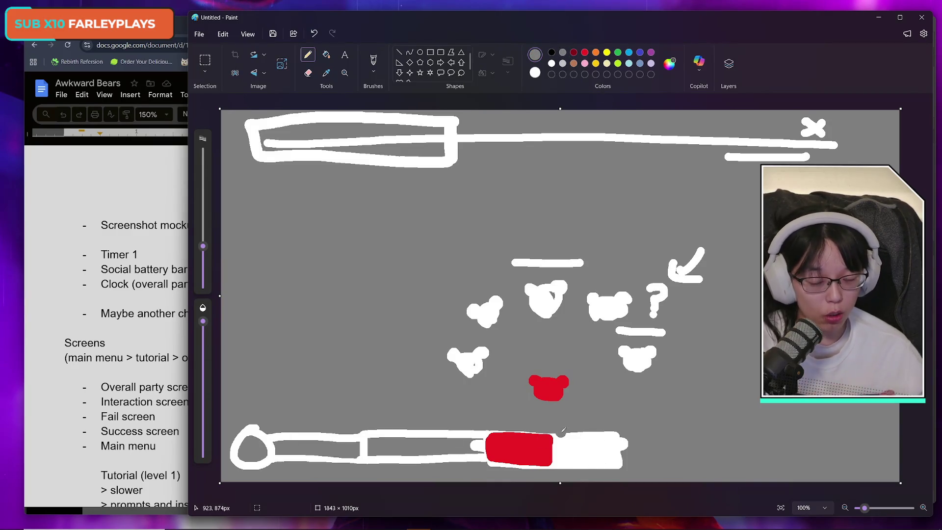
{"action": "mouse_move", "coordinate": [562, 430]}
{"action": "left_mouse_down"}
{"action": "mouse_move", "coordinate": [559, 463]}
{"action": "mouse_move", "coordinate": [563, 436]}
{"action": "mouse_move", "coordinate": [578, 461]}
{"action": "mouse_move", "coordinate": [588, 415]}
{"action": "mouse_move", "coordinate": [608, 452]}
{"action": "mouse_move", "coordinate": [628, 444]}
{"action": "left_mouse_up"}
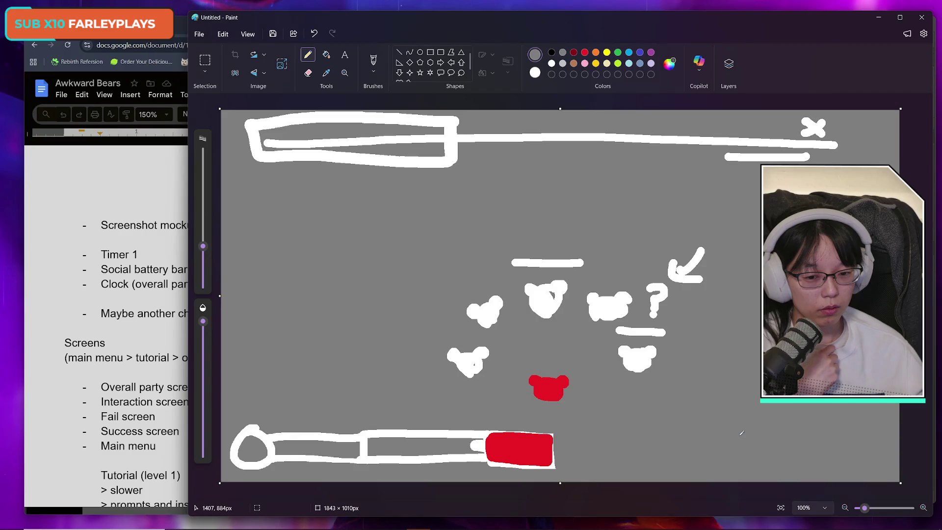
{"action": "key", "text": "ctrl+z"}
{"action": "key", "text": "ctrl+z"}
{"action": "key", "text": "ctrl+z"}
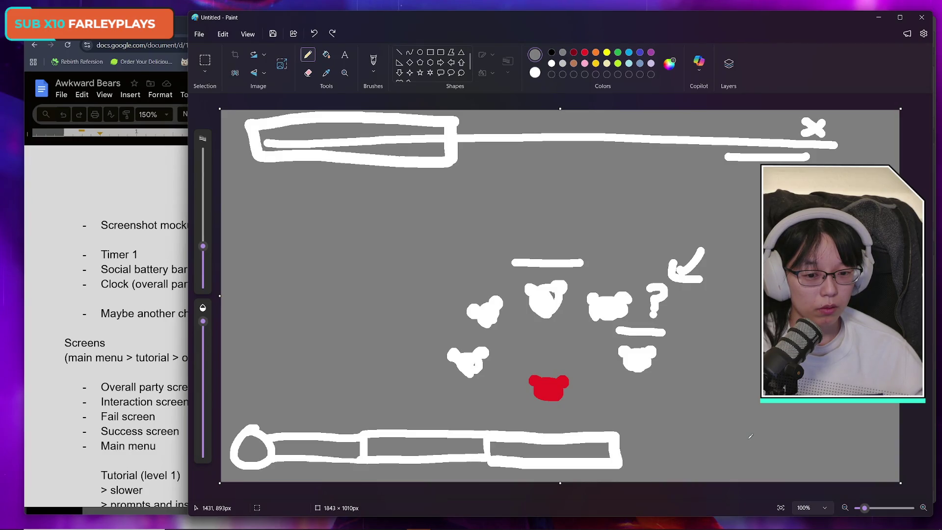
Undo the bar extension and top-left box, and switch back to white
{"action": "key", "text": "ctrl+z"}
{"action": "key", "text": "ctrl+z"}
{"action": "key", "text": "ctrl+z"}
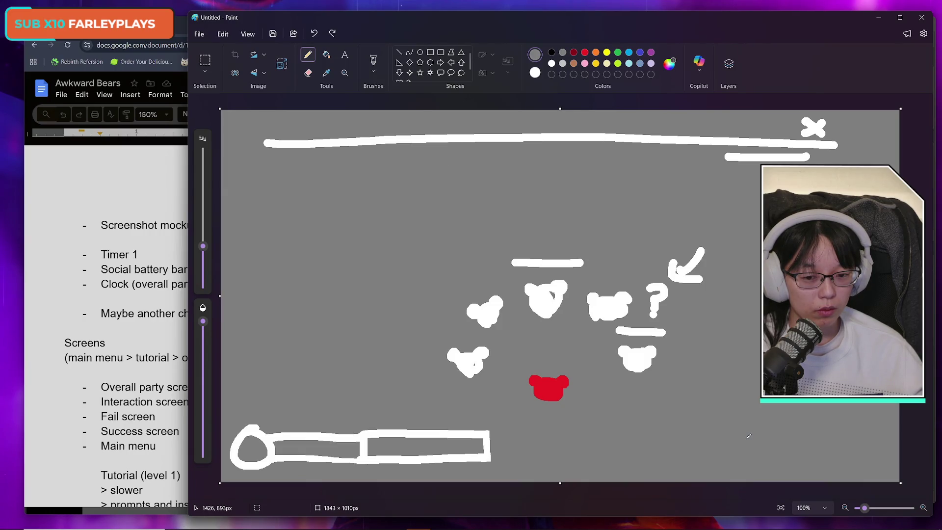
{"action": "left_click", "coordinate": [551, 63]}
{"action": "left_click", "coordinate": [583, 115]}
{"action": "key", "text": "ctrl+z"}
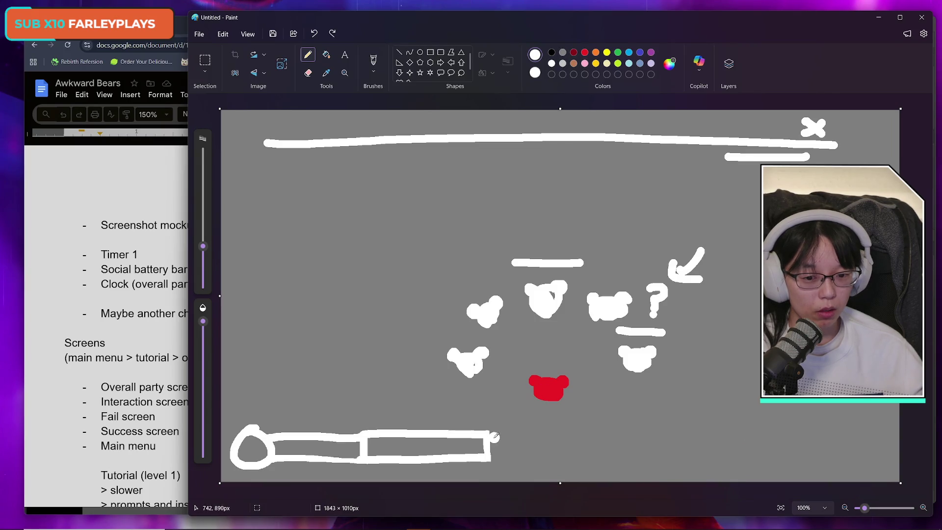
Brush a third white box onto the end of the bottom bar, undoing stray strokes above it
{"action": "mouse_move", "coordinate": [490, 433]}
{"action": "left_mouse_down"}
{"action": "mouse_move", "coordinate": [642, 437]}
{"action": "mouse_move", "coordinate": [632, 452]}
{"action": "mouse_move", "coordinate": [481, 454]}
{"action": "left_mouse_up"}
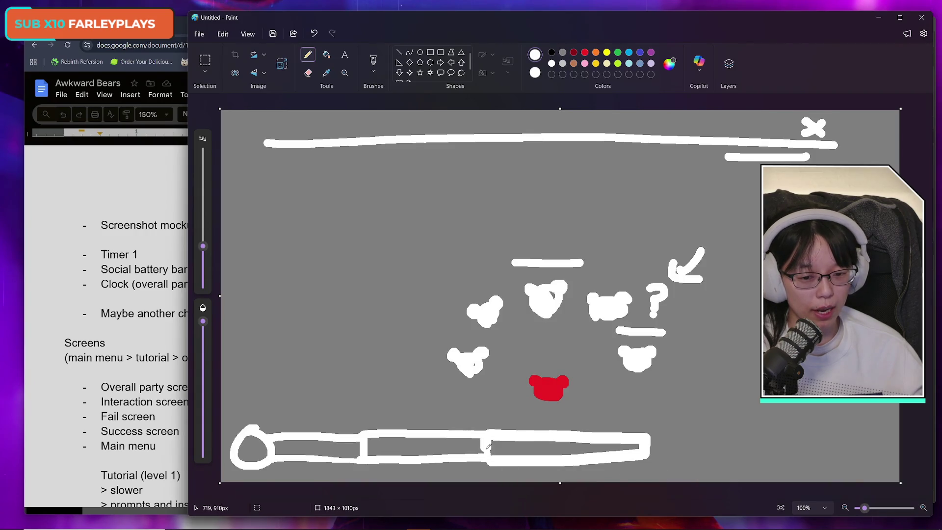
{"action": "left_click_drag", "start_coordinate": [564, 460], "coordinate": [569, 466]}
{"action": "left_click", "coordinate": [572, 462]}
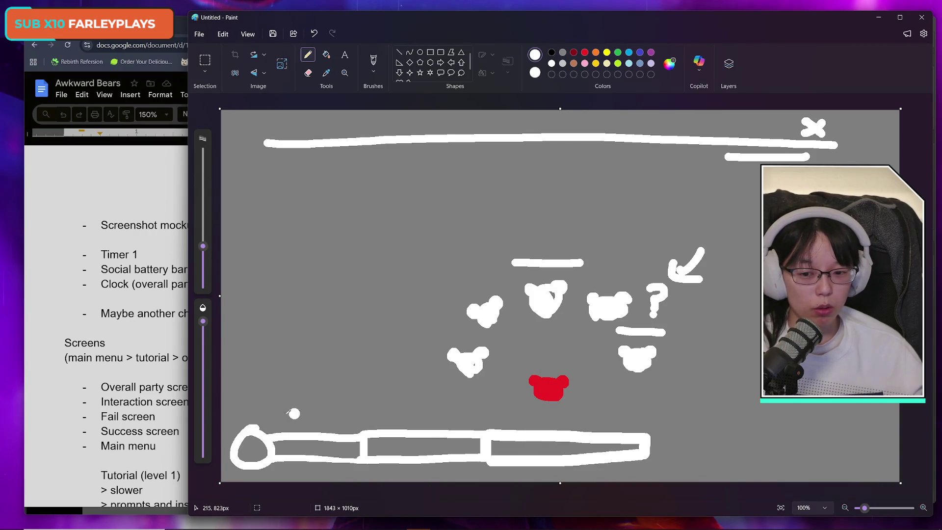
{"action": "left_click_drag", "start_coordinate": [264, 417], "coordinate": [665, 411]}
{"action": "key", "text": "ctrl+z"}
{"action": "key", "text": "ctrl+z"}
{"action": "key", "text": "ctrl+z"}
{"action": "left_click", "coordinate": [621, 466]}
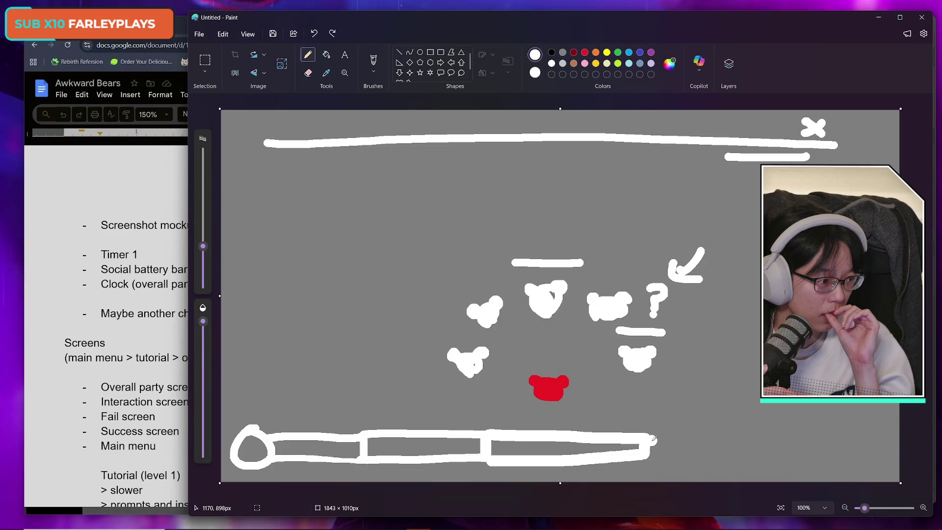
{"action": "left_click", "coordinate": [667, 443]}
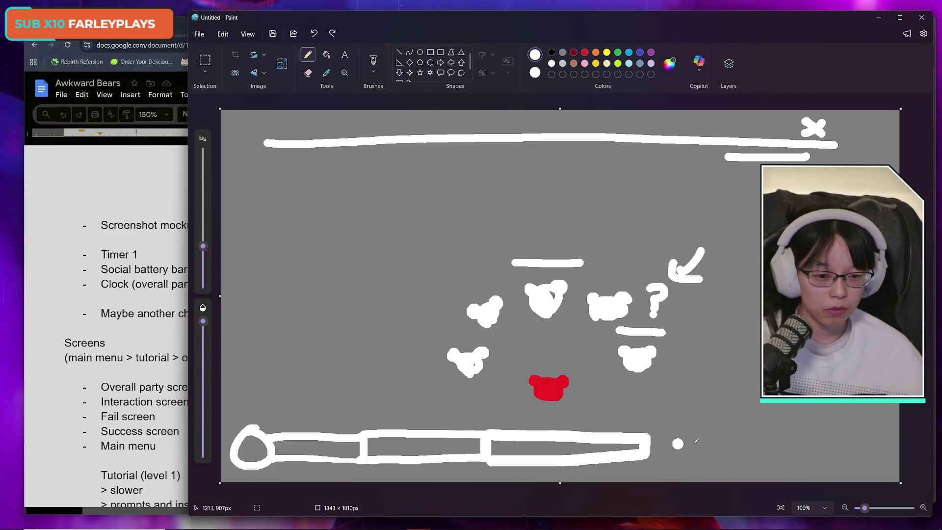
Undo the stray dot and the bar's right-hand box, leaving the circle and two boxes
{"action": "key", "text": "ctrl+z"}
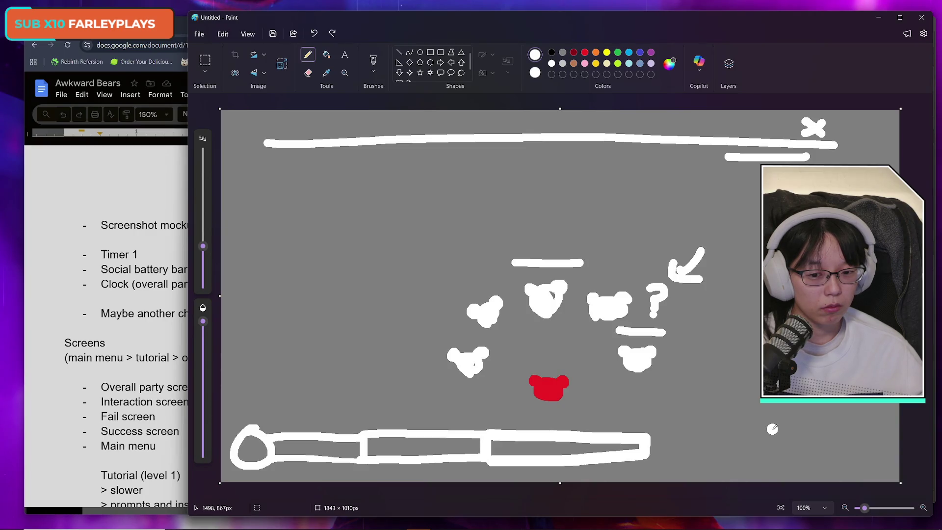
{"action": "key", "text": "ctrl+z"}
{"action": "key", "text": "ctrl+z"}
{"action": "left_click", "coordinate": [627, 436]}
{"action": "key", "text": "ctrl+z"}
{"action": "left_click", "coordinate": [793, 464]}
{"action": "key", "text": "ctrl+z"}
Try two longer bar extensions and undo both, then add an empty bullet under Clock in the doc
{"action": "left_click_drag", "start_coordinate": [485, 432], "coordinate": [686, 450]}
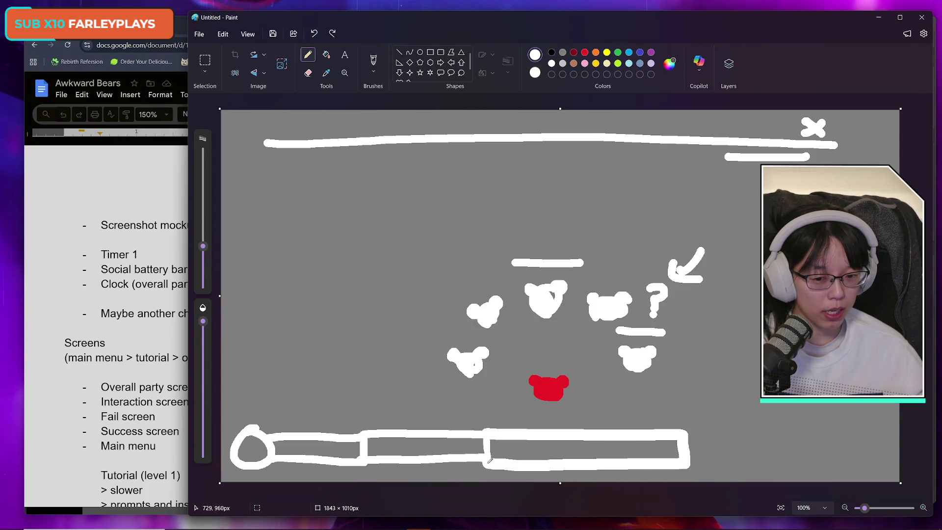
{"action": "key", "text": "ctrl+z"}
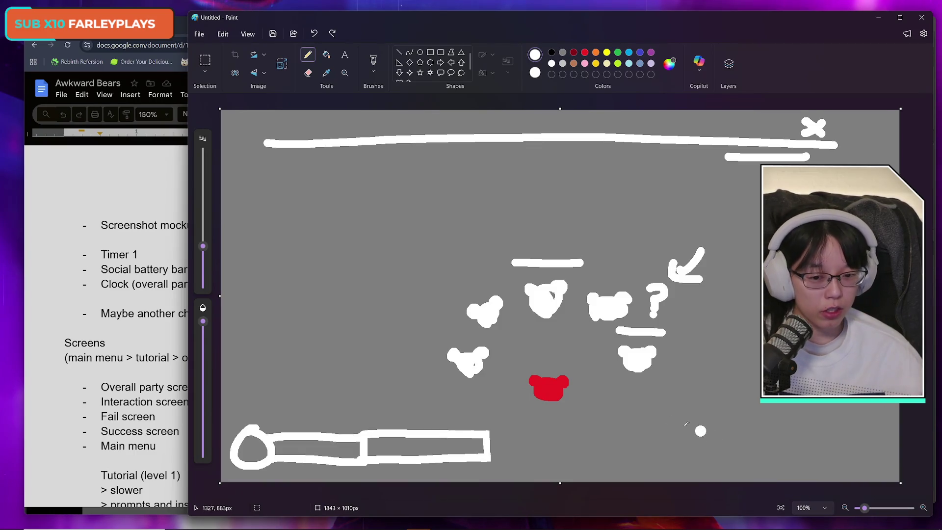
{"action": "mouse_move", "coordinate": [491, 437]}
{"action": "left_mouse_down"}
{"action": "mouse_move", "coordinate": [625, 431]}
{"action": "mouse_move", "coordinate": [497, 451]}
{"action": "left_mouse_up"}
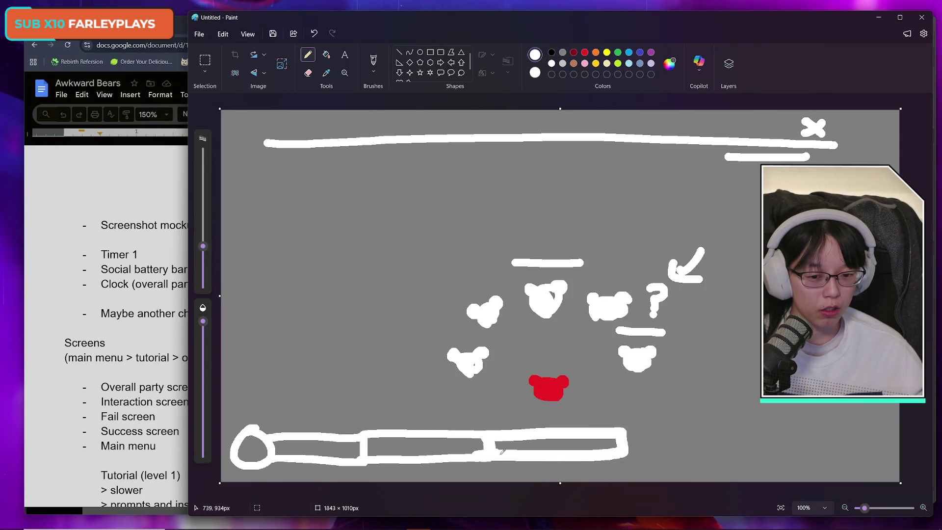
{"action": "key", "text": "ctrl+z"}
{"action": "key", "text": "ctrl+z"}
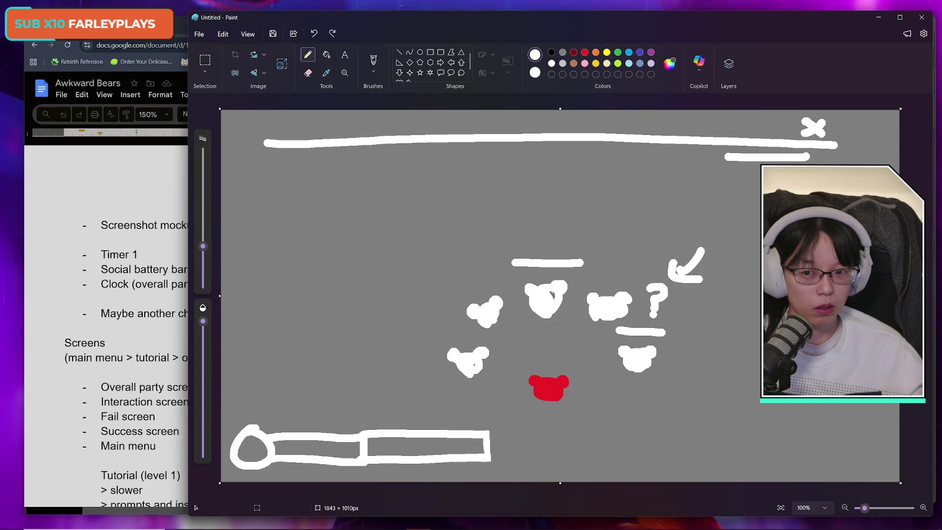
{"action": "key", "text": "alt+Tab"}
{"action": "key", "text": "Return"}
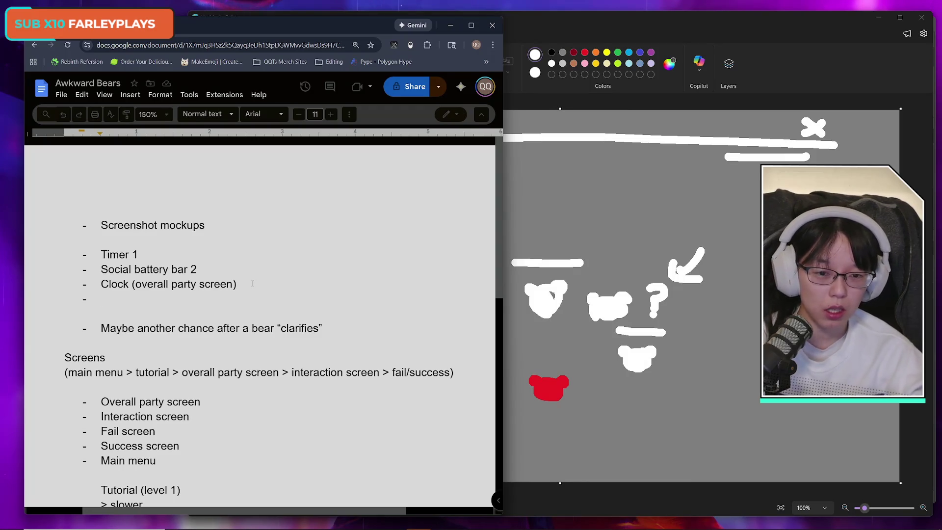
Type 'Lives' on the new bullet, delete it again, and return to the Paint mockup
{"action": "type", "text": "Lives"}
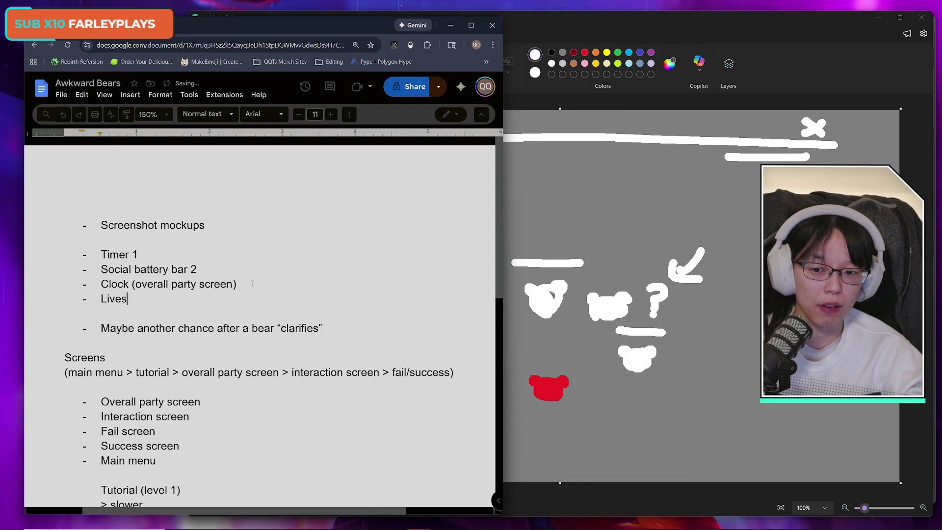
{"action": "key", "text": "BackSpace"}
{"action": "key", "text": "BackSpace"}
{"action": "key", "text": "BackSpace"}
{"action": "key", "text": "BackSpace"}
{"action": "key", "text": "BackSpace"}
{"action": "type", "text": "Live"}
{"action": "key", "text": "BackSpace"}
{"action": "key", "text": "BackSpace"}
{"action": "key", "text": "BackSpace"}
{"action": "key", "text": "BackSpace"}
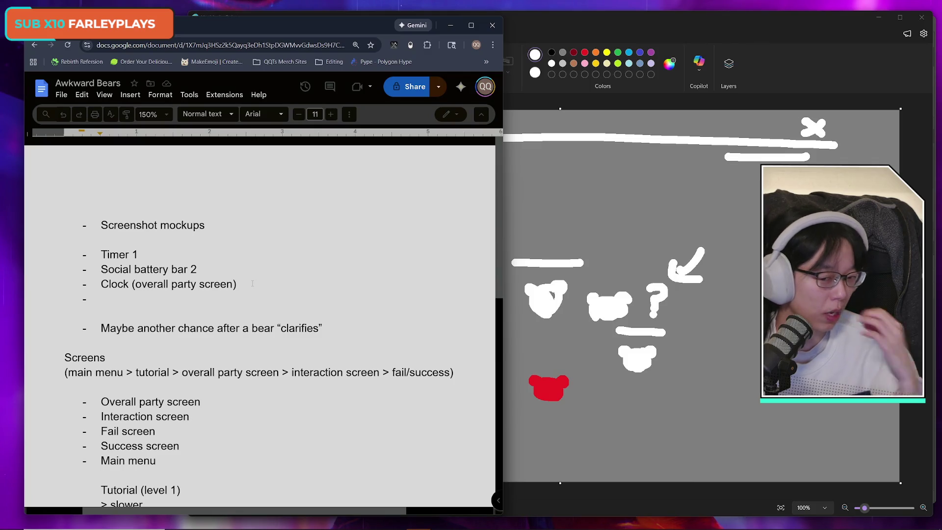
{"action": "left_click", "coordinate": [506, 70]}
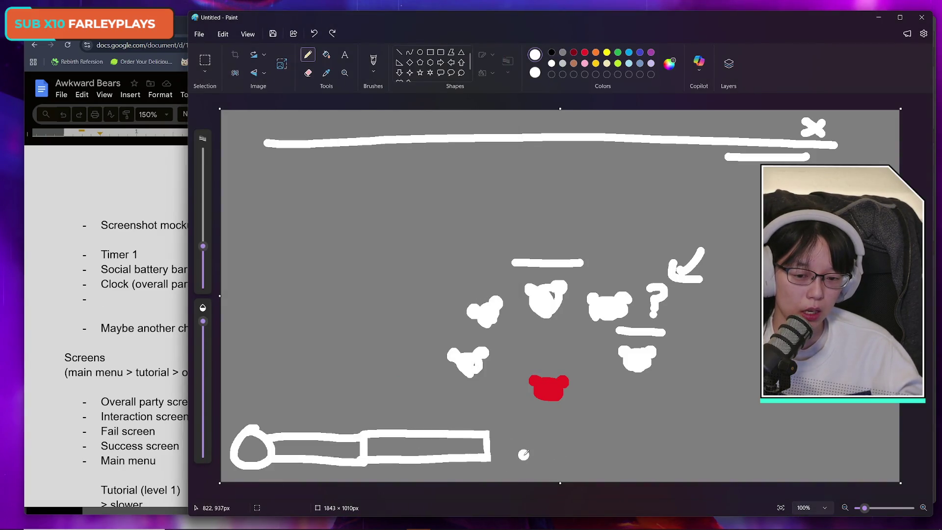
Brush extra box outlines onto the end of the bottom bar
{"action": "left_click_drag", "start_coordinate": [524, 458], "coordinate": [588, 454]}
{"action": "left_click_drag", "start_coordinate": [491, 432], "coordinate": [599, 466]}
{"action": "left_click_drag", "start_coordinate": [613, 429], "coordinate": [633, 469]}
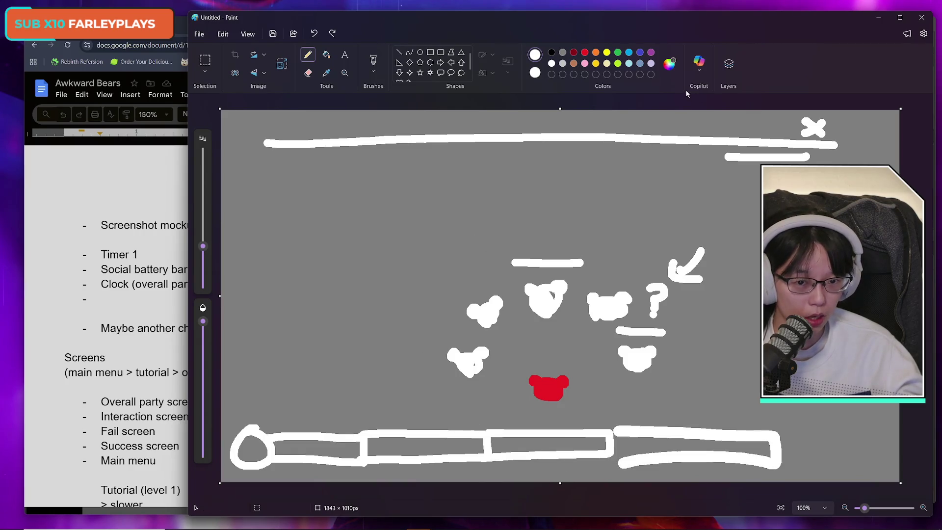
{"action": "left_click_drag", "start_coordinate": [647, 22], "coordinate": [643, 24]}
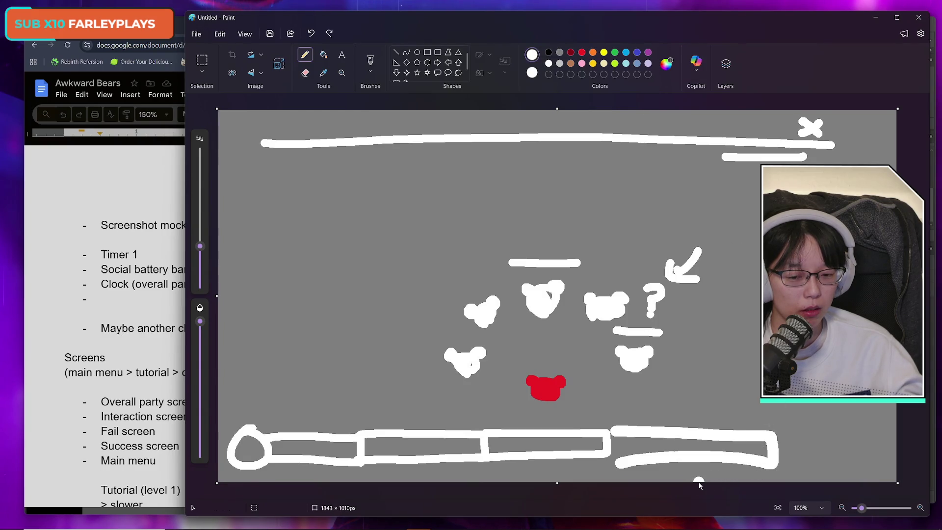
Switch to grey and paint over the entire bottom bar
{"action": "left_click_drag", "start_coordinate": [819, 448], "coordinate": [544, 441]}
{"action": "key", "text": "ctrl+z"}
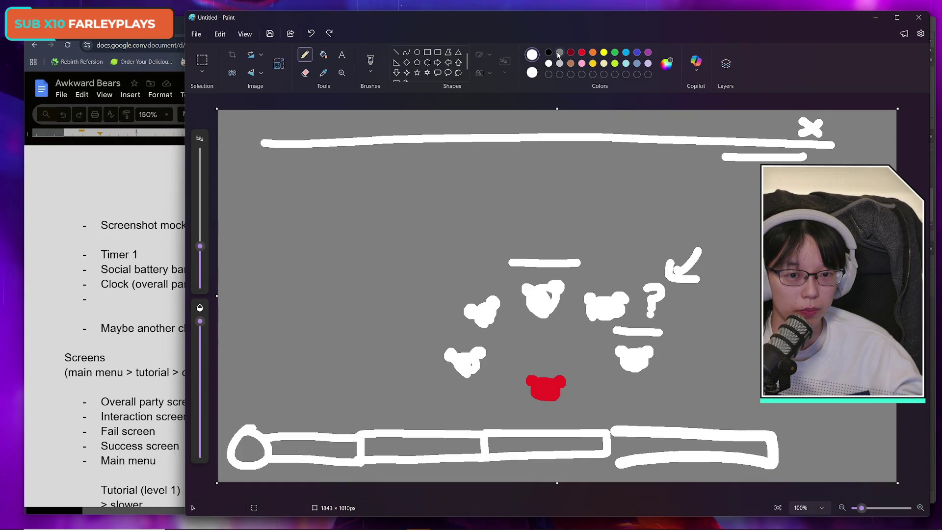
{"action": "left_click", "coordinate": [559, 52]}
{"action": "mouse_move", "coordinate": [777, 433]}
{"action": "left_mouse_down"}
{"action": "mouse_move", "coordinate": [453, 432]}
{"action": "mouse_move", "coordinate": [764, 441]}
{"action": "mouse_move", "coordinate": [353, 451]}
{"action": "mouse_move", "coordinate": [484, 451]}
{"action": "mouse_move", "coordinate": [344, 465]}
{"action": "mouse_move", "coordinate": [231, 455]}
{"action": "mouse_move", "coordinate": [236, 434]}
{"action": "mouse_move", "coordinate": [326, 426]}
{"action": "left_mouse_up"}
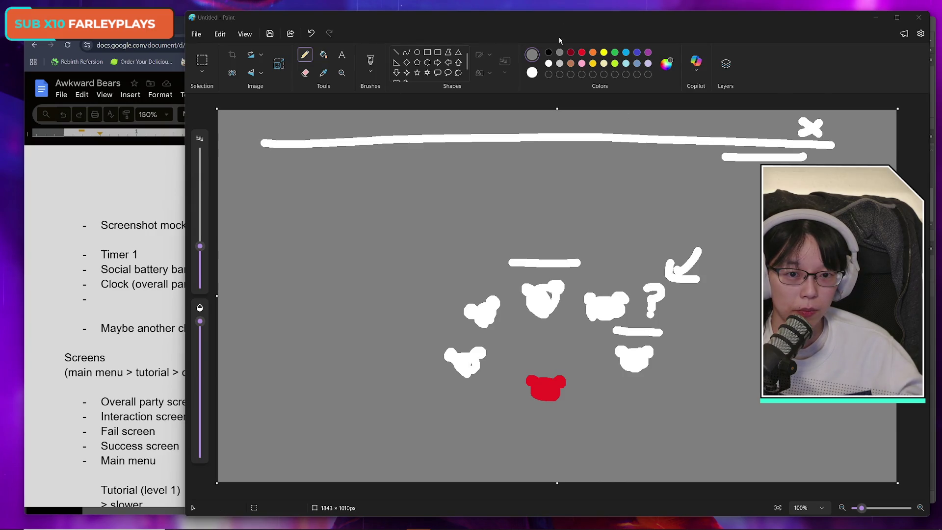
With a white 16px brush, draw a box in the bottom-right corner
{"action": "left_click", "coordinate": [548, 63]}
{"action": "left_click_drag", "start_coordinate": [199, 247], "coordinate": [201, 264]}
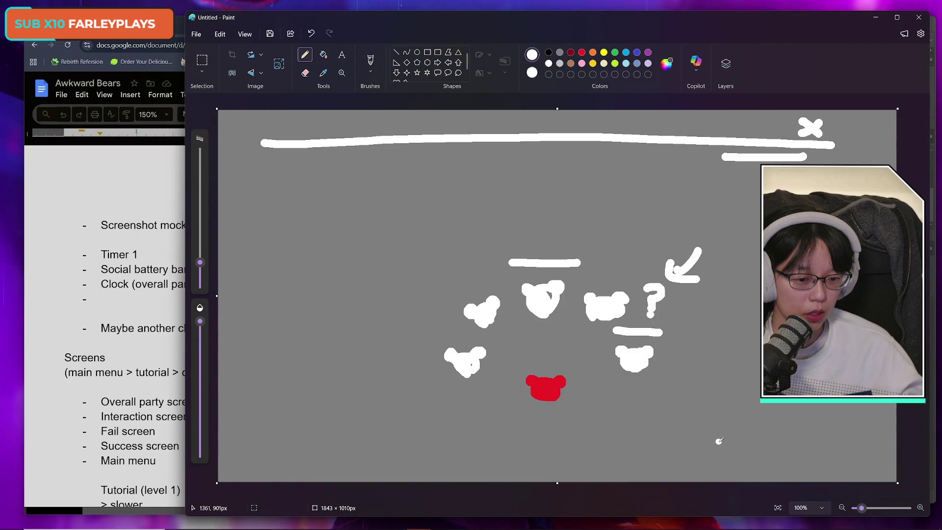
{"action": "mouse_move", "coordinate": [718, 434]}
{"action": "left_mouse_down"}
{"action": "mouse_move", "coordinate": [881, 438]}
{"action": "mouse_move", "coordinate": [882, 485]}
{"action": "left_mouse_up"}
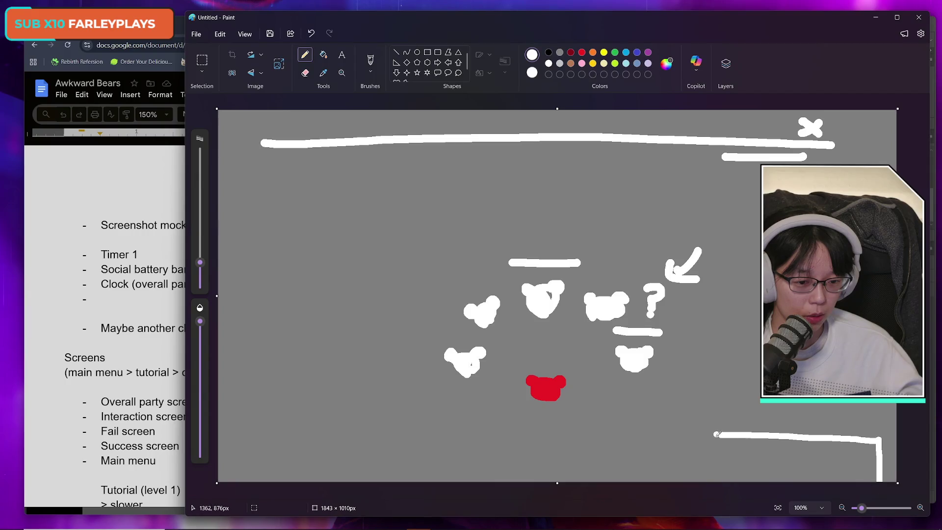
{"action": "left_click_drag", "start_coordinate": [722, 434], "coordinate": [724, 481]}
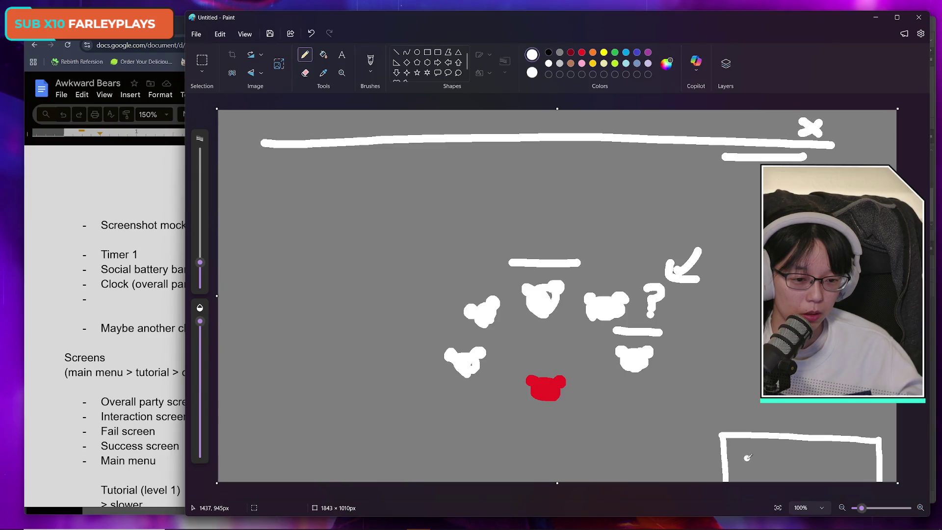
Draw trial checkmarks inside the bottom-right box, then undo them
{"action": "mouse_move", "coordinate": [746, 460]}
{"action": "left_mouse_down"}
{"action": "mouse_move", "coordinate": [768, 447]}
{"action": "mouse_move", "coordinate": [785, 468]}
{"action": "mouse_move", "coordinate": [806, 448]}
{"action": "mouse_move", "coordinate": [837, 449]}
{"action": "left_mouse_up"}
{"action": "left_click", "coordinate": [819, 464]}
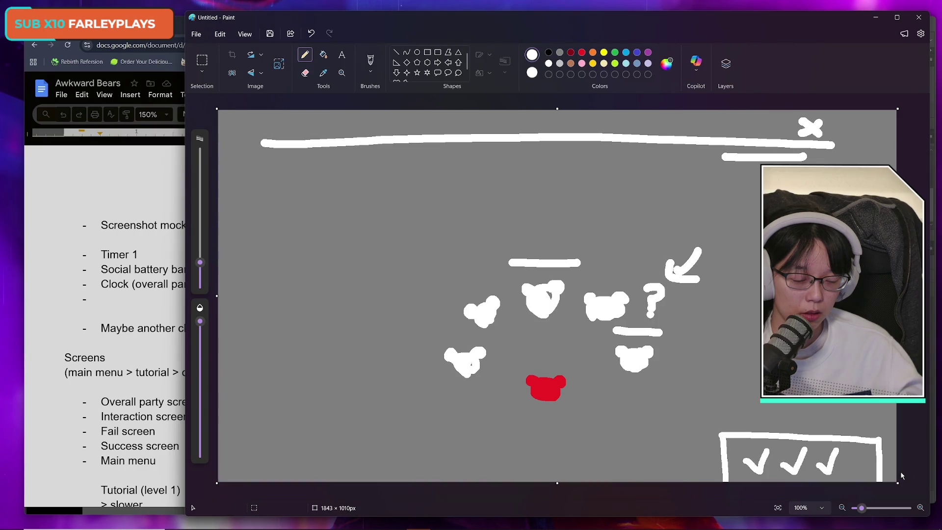
{"action": "key", "text": "ctrl+z"}
{"action": "key", "text": "ctrl+z"}
{"action": "key", "text": "ctrl+z"}
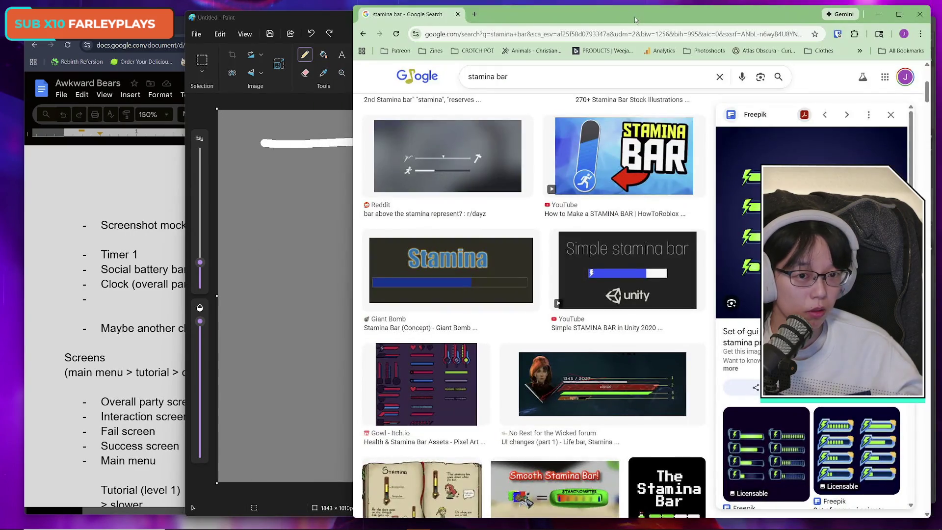
{"action": "left_click_drag", "start_coordinate": [637, 9], "coordinate": [627, 18]}
Replace the 'stamina bar' search with 'hitman checklist' and run it
{"action": "left_click_drag", "start_coordinate": [498, 80], "coordinate": [418, 83]}
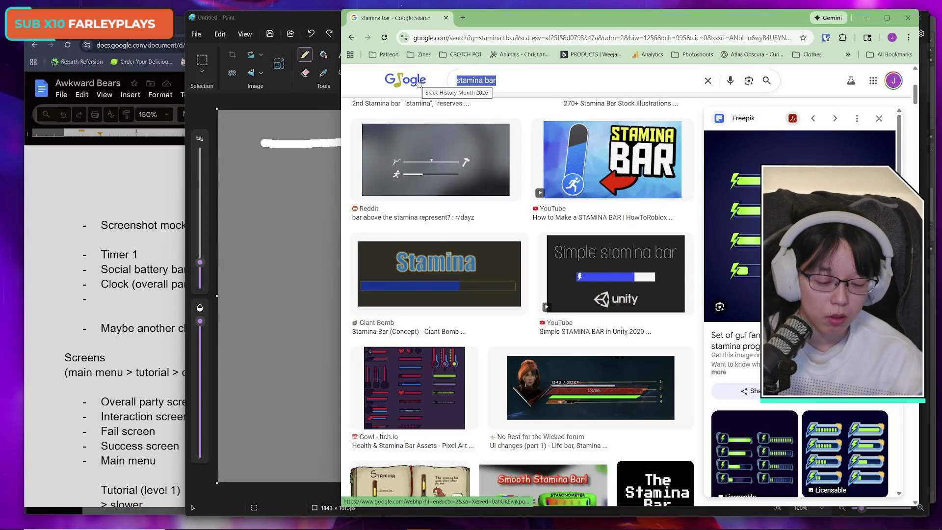
{"action": "type", "text": "hitman checklist"}
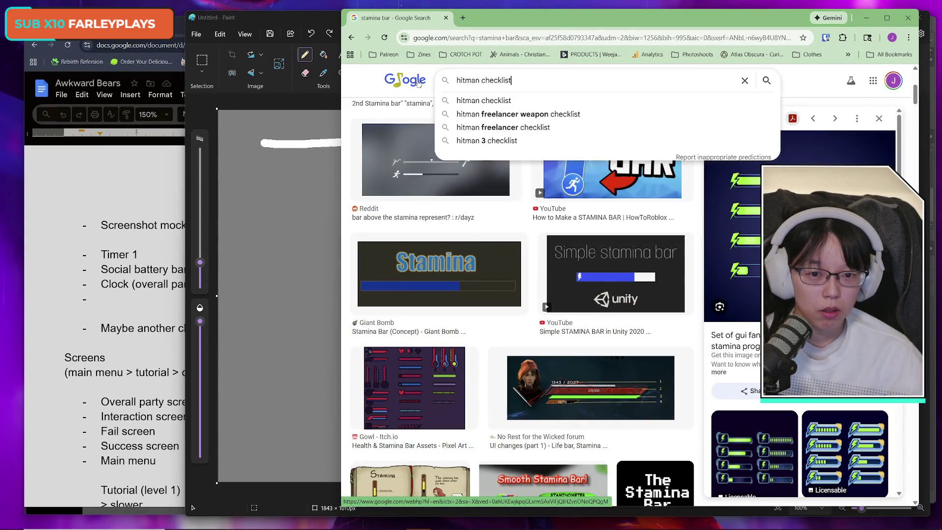
{"action": "key", "text": "alt+Tab"}
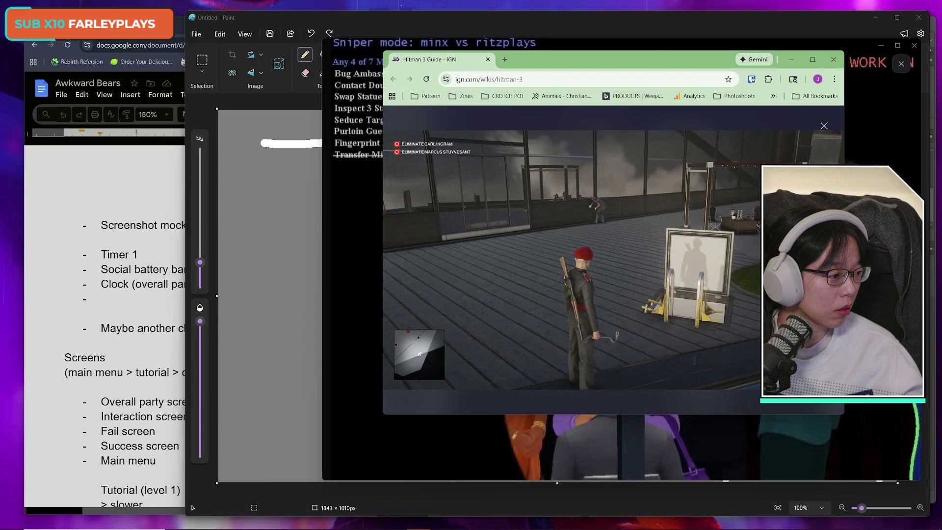
Move the Hitman 3 guide window around, ending at the lower left
{"action": "mouse_move", "coordinate": [560, 62]}
{"action": "left_mouse_down"}
{"action": "mouse_move", "coordinate": [543, 253]}
{"action": "mouse_move", "coordinate": [579, 132]}
{"action": "mouse_move", "coordinate": [580, 84]}
{"action": "left_mouse_up"}
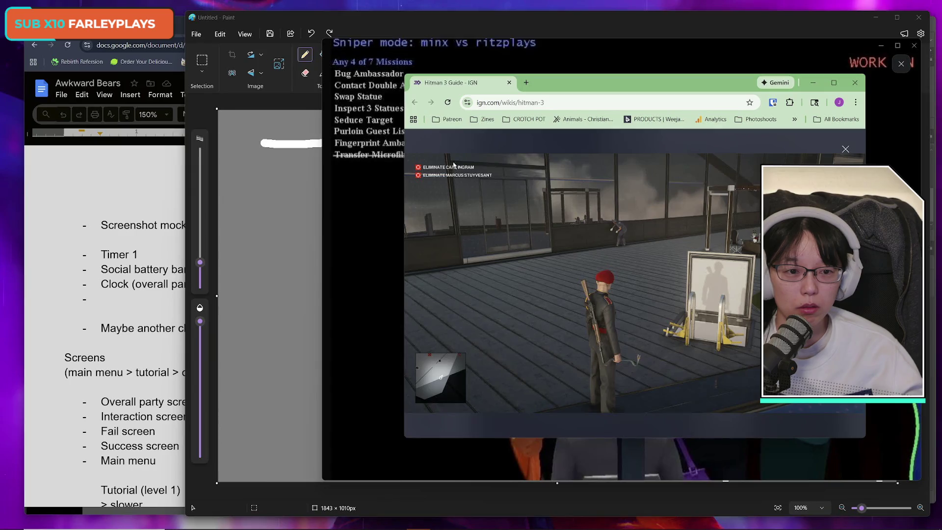
{"action": "left_click_drag", "start_coordinate": [631, 88], "coordinate": [75, 154]}
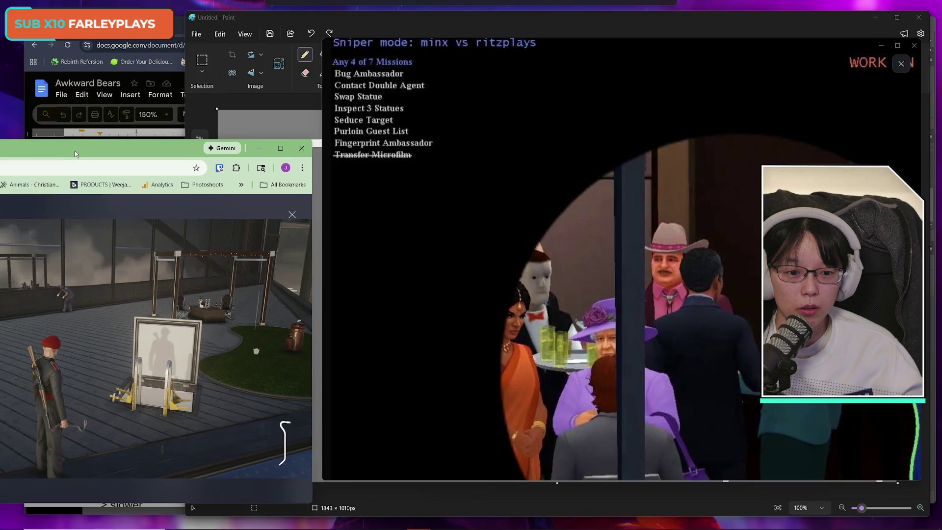
{"action": "left_click_drag", "start_coordinate": [74, 151], "coordinate": [625, 91]}
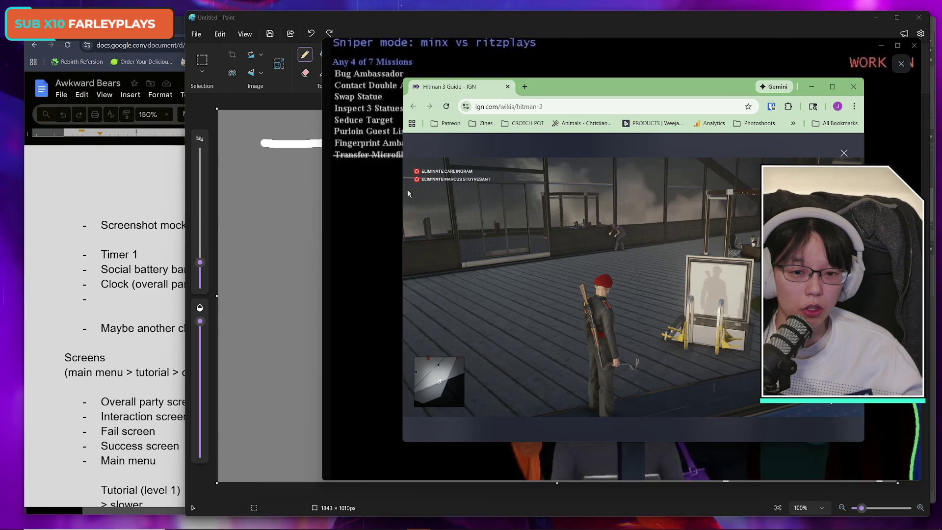
{"action": "left_click_drag", "start_coordinate": [536, 87], "coordinate": [170, 225]}
Minimize the Paint mockup, centre the guide window, and bring the Photoshop cube mockup forward
{"action": "left_click", "coordinate": [628, 24]}
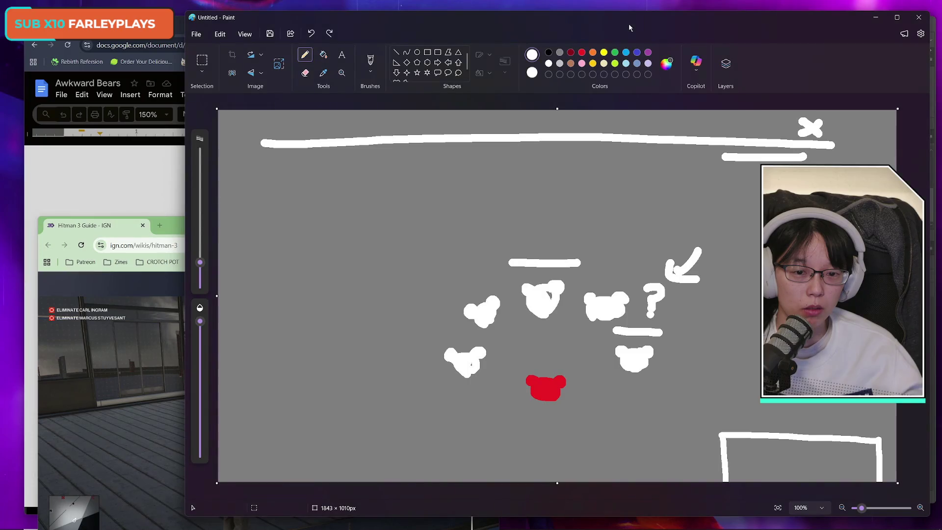
{"action": "left_click", "coordinate": [875, 17]}
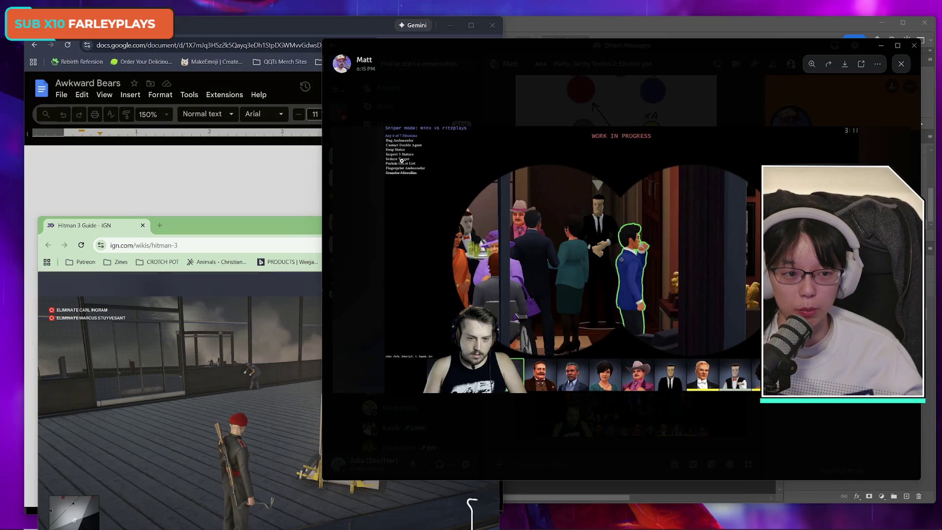
{"action": "mouse_move", "coordinate": [237, 227]}
{"action": "left_mouse_down"}
{"action": "mouse_move", "coordinate": [470, 179]}
{"action": "mouse_move", "coordinate": [578, 95]}
{"action": "mouse_move", "coordinate": [588, 97]}
{"action": "left_mouse_up"}
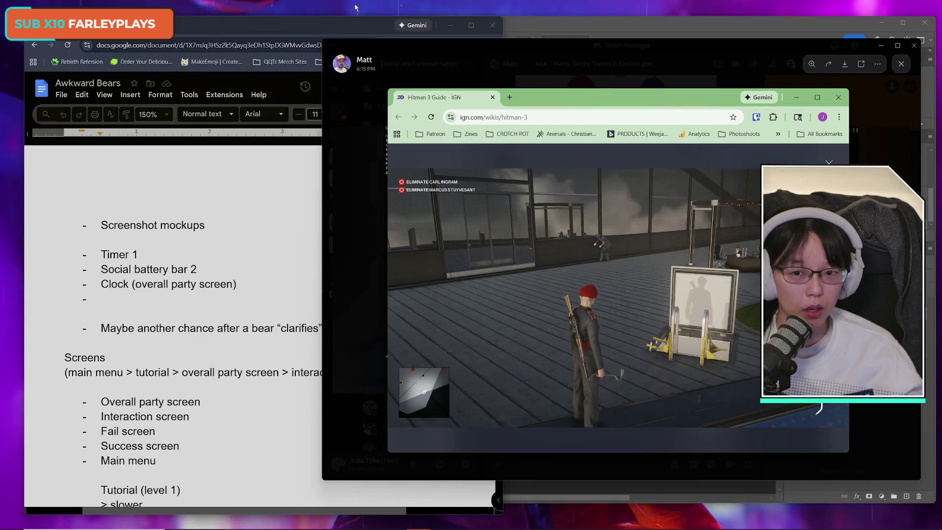
{"action": "left_click", "coordinate": [576, 24]}
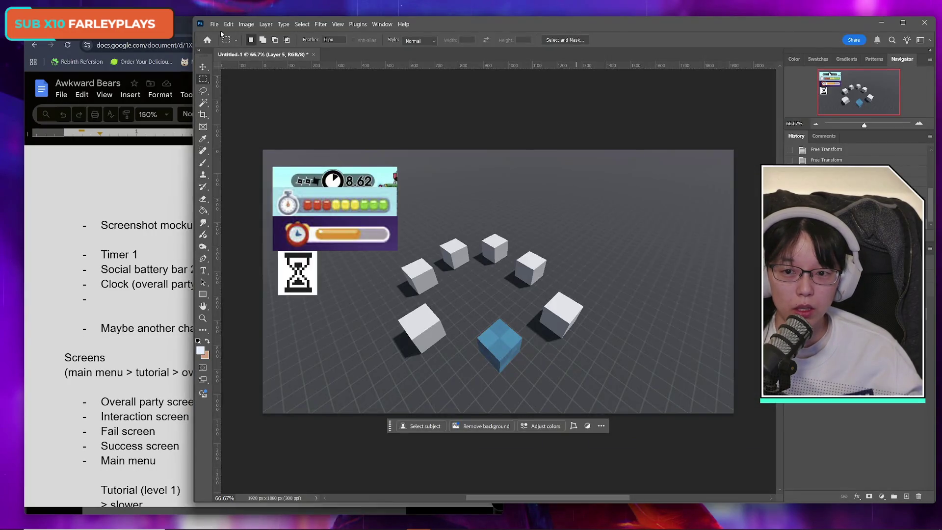
Bring the Paint bear-party mockup back in front of Photoshop
{"action": "left_click", "coordinate": [442, 520]}
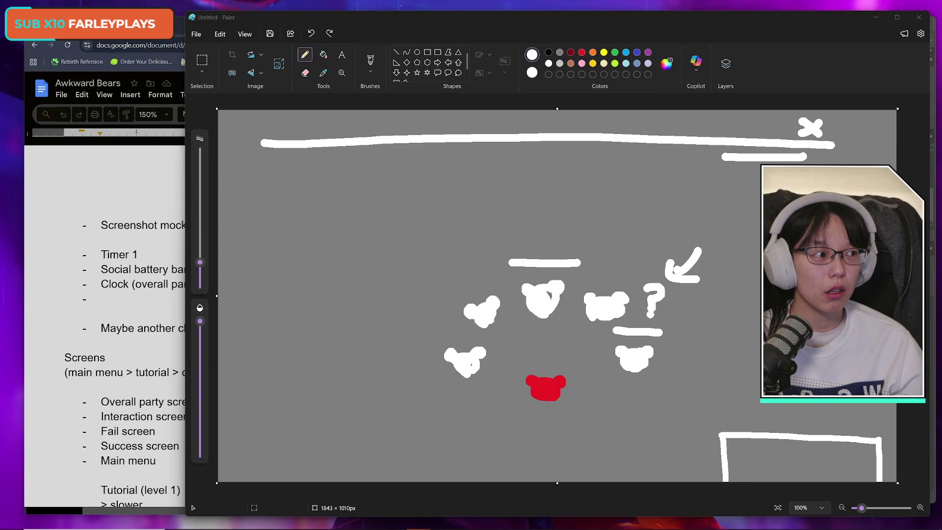
Undo the stray dot and the bottom-right box in the Paint mockup
{"action": "left_click_drag", "start_coordinate": [487, 22], "coordinate": [500, 25]}
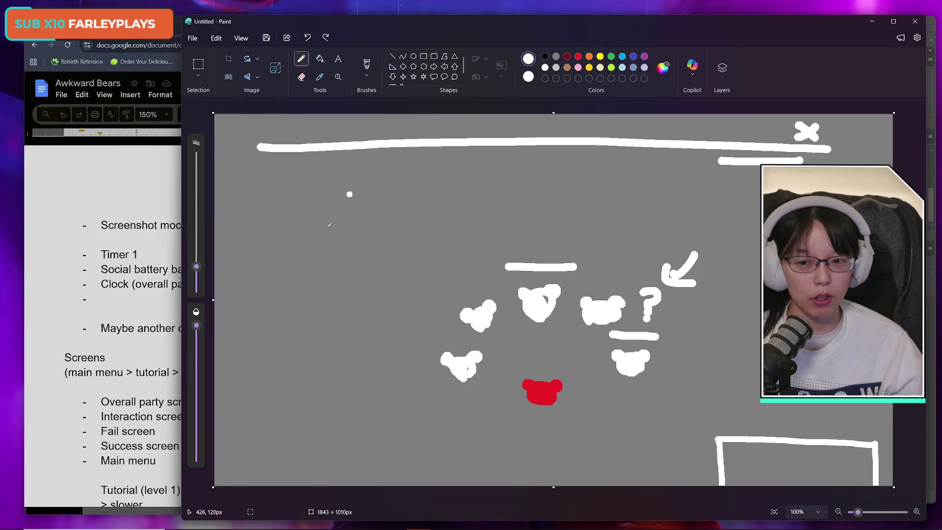
{"action": "left_click", "coordinate": [324, 209]}
{"action": "key", "text": "ctrl+z"}
{"action": "key", "text": "ctrl+z"}
{"action": "key", "text": "ctrl+z"}
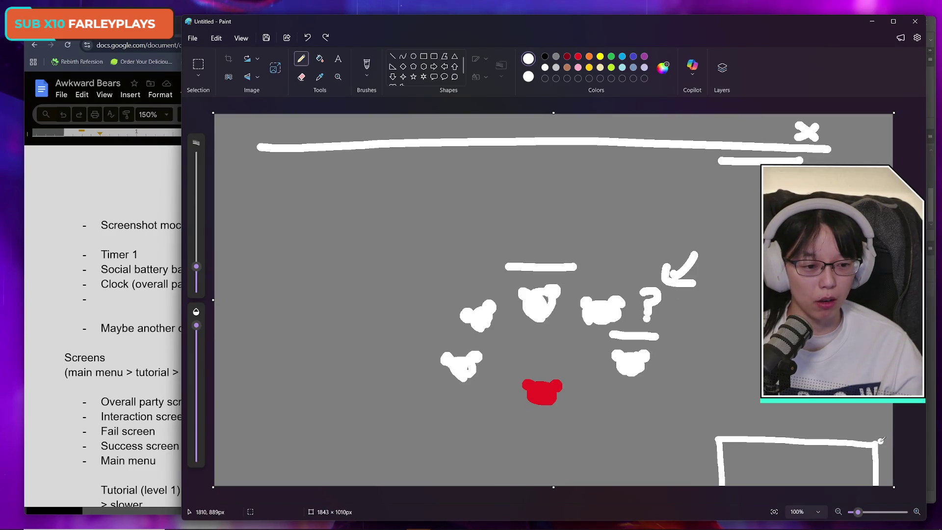
{"action": "key", "text": "ctrl+z"}
Draw a tall vertical rectangle with the pencil along the canvas's left edge
{"action": "mouse_move", "coordinate": [240, 199]}
{"action": "left_mouse_down"}
{"action": "mouse_move", "coordinate": [231, 309]}
{"action": "mouse_move", "coordinate": [242, 426]}
{"action": "left_mouse_up"}
{"action": "left_click", "coordinate": [353, 265]}
{"action": "key", "text": "ctrl+z"}
{"action": "left_click_drag", "start_coordinate": [243, 212], "coordinate": [248, 436]}
{"action": "key", "text": "ctrl+z"}
{"action": "left_click", "coordinate": [239, 211]}
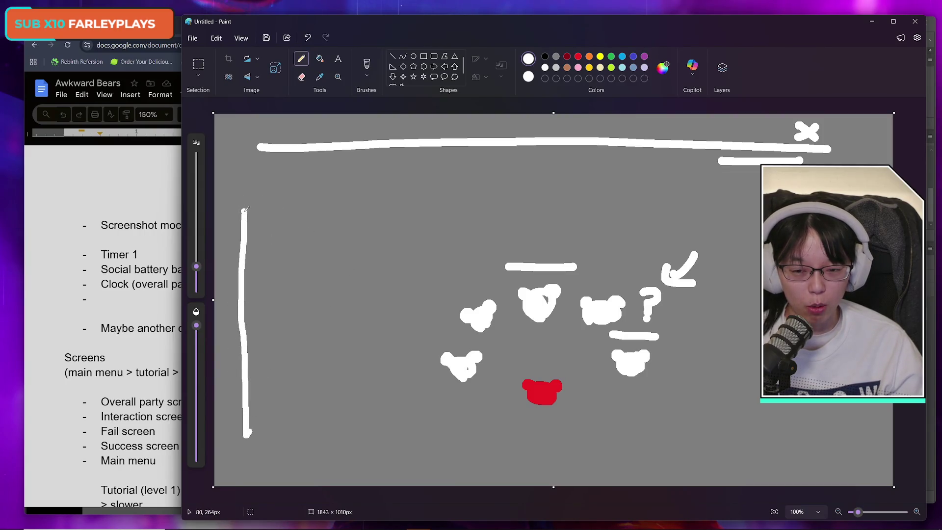
{"action": "mouse_move", "coordinate": [246, 209]}
{"action": "left_mouse_down"}
{"action": "mouse_move", "coordinate": [278, 215]}
{"action": "mouse_move", "coordinate": [283, 233]}
{"action": "mouse_move", "coordinate": [283, 440]}
{"action": "mouse_move", "coordinate": [259, 409]}
{"action": "mouse_move", "coordinate": [274, 411]}
{"action": "left_mouse_up"}
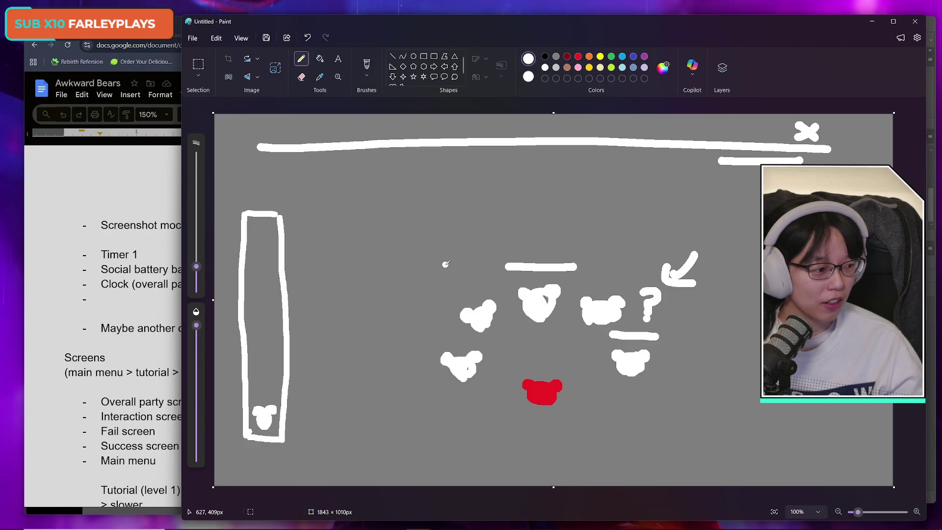
Sketch white bear heads stacked up the tall bar, undoing the stray ear loops at its top
{"action": "left_click", "coordinate": [270, 389]}
{"action": "mouse_move", "coordinate": [268, 378]}
{"action": "left_mouse_down"}
{"action": "mouse_move", "coordinate": [260, 383]}
{"action": "mouse_move", "coordinate": [256, 372]}
{"action": "mouse_move", "coordinate": [277, 376]}
{"action": "left_mouse_up"}
{"action": "left_click", "coordinate": [267, 343]}
{"action": "mouse_move", "coordinate": [268, 338]}
{"action": "left_mouse_down"}
{"action": "mouse_move", "coordinate": [257, 351]}
{"action": "mouse_move", "coordinate": [269, 346]}
{"action": "mouse_move", "coordinate": [256, 334]}
{"action": "mouse_move", "coordinate": [278, 338]}
{"action": "left_mouse_up"}
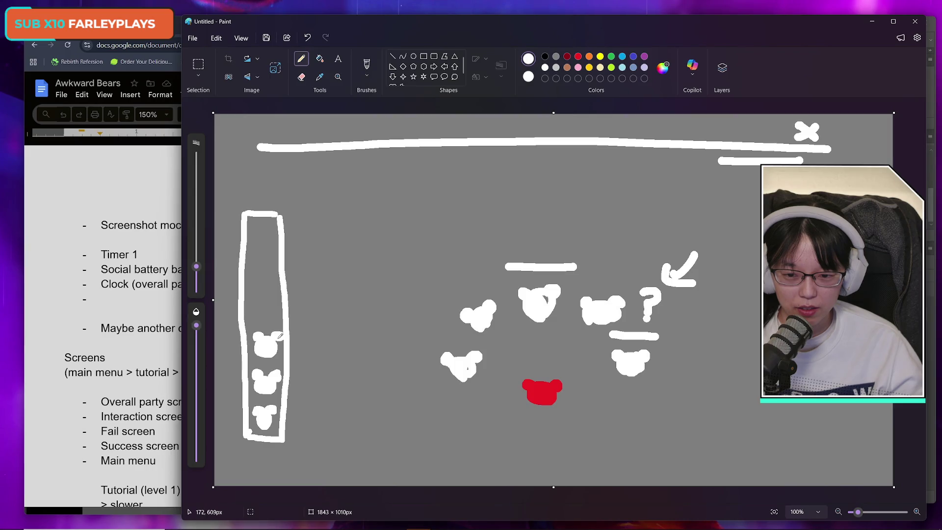
{"action": "mouse_move", "coordinate": [269, 296]}
{"action": "left_mouse_down"}
{"action": "mouse_move", "coordinate": [256, 303]}
{"action": "mouse_move", "coordinate": [280, 298]}
{"action": "left_mouse_up"}
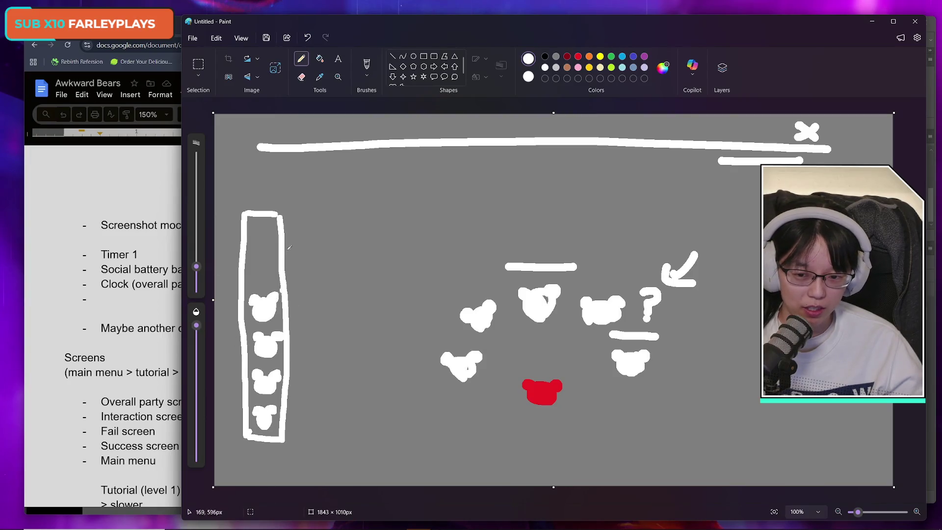
{"action": "mouse_move", "coordinate": [255, 214]}
{"action": "left_mouse_down"}
{"action": "mouse_move", "coordinate": [253, 199]}
{"action": "mouse_move", "coordinate": [247, 222]}
{"action": "mouse_move", "coordinate": [274, 206]}
{"action": "mouse_move", "coordinate": [300, 211]}
{"action": "mouse_move", "coordinate": [284, 226]}
{"action": "left_mouse_up"}
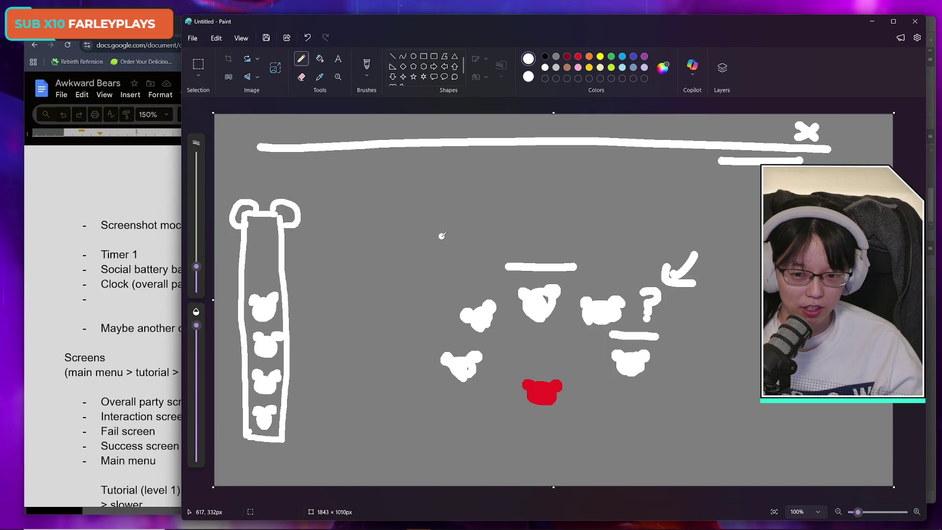
{"action": "key", "text": "ctrl+z"}
{"action": "key", "text": "ctrl+z"}
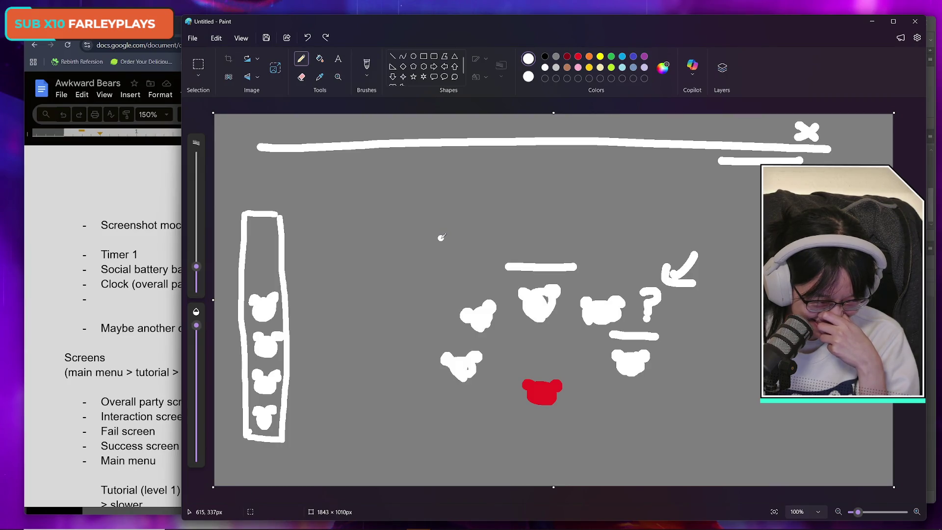
Switch over to the Awkward Bears design doc
{"action": "left_click_drag", "start_coordinate": [653, 28], "coordinate": [655, 28]}
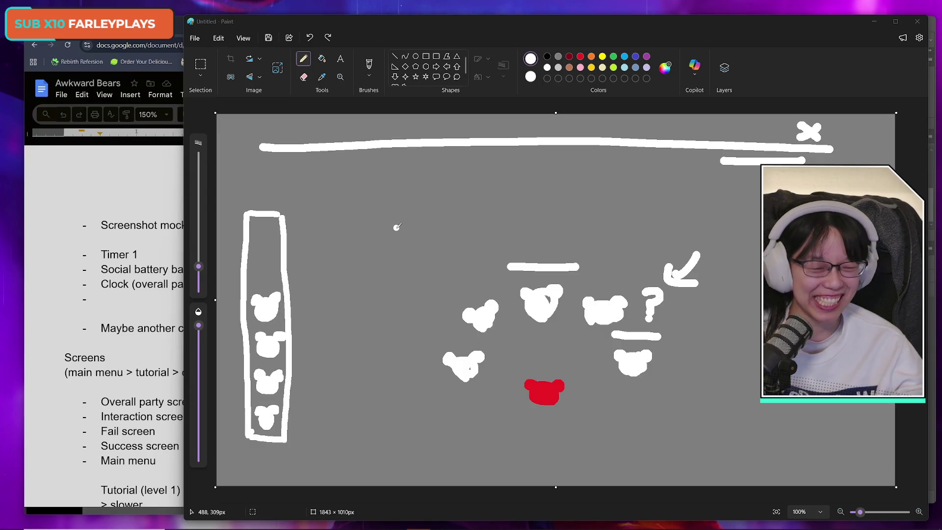
{"action": "left_click_drag", "start_coordinate": [516, 21], "coordinate": [521, 19]}
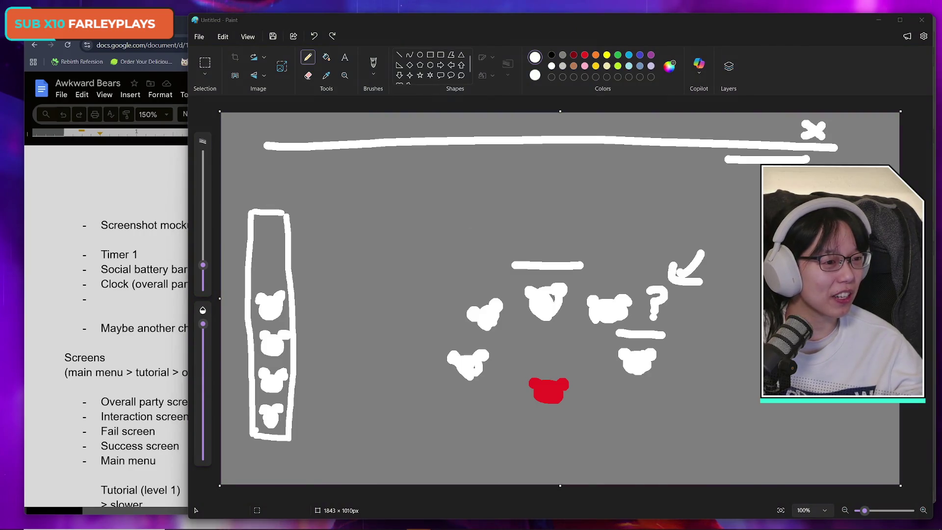
{"action": "key", "text": "alt+Tab"}
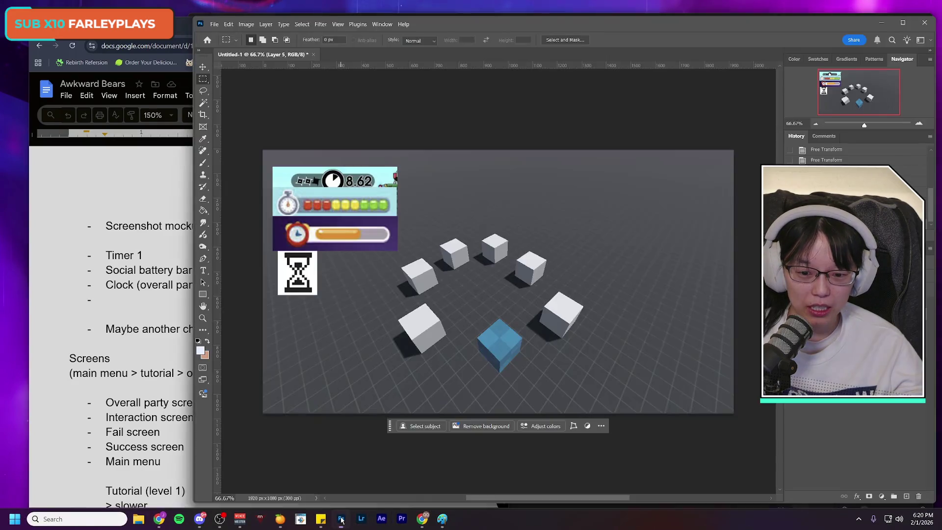
Bring the Photoshop cube mockup forward, then return to the Awkward Bears design doc
{"action": "left_click", "coordinate": [343, 519]}
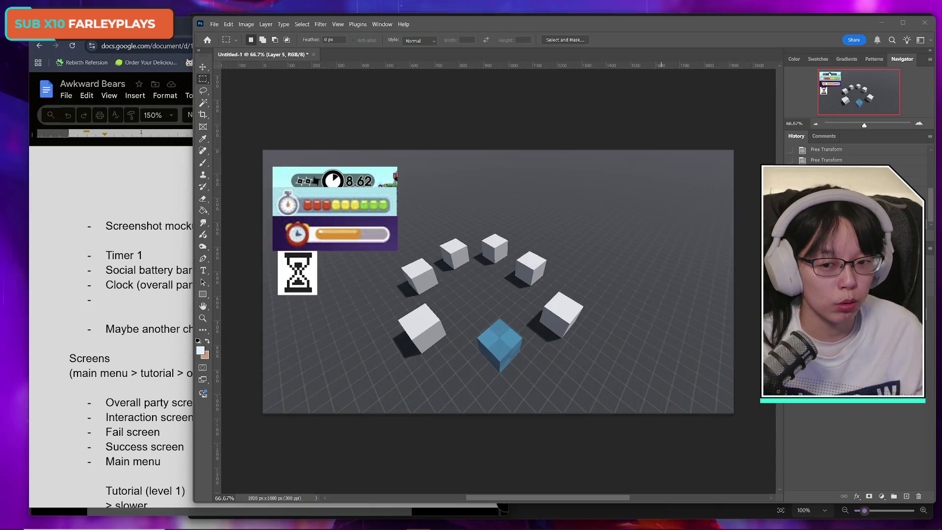
{"action": "left_click", "coordinate": [175, 30]}
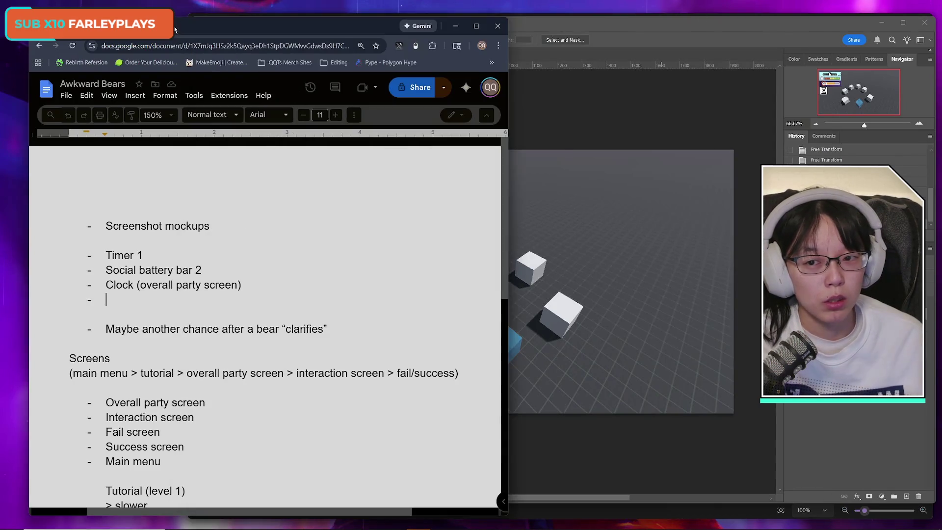
{"action": "left_click", "coordinate": [520, 21]}
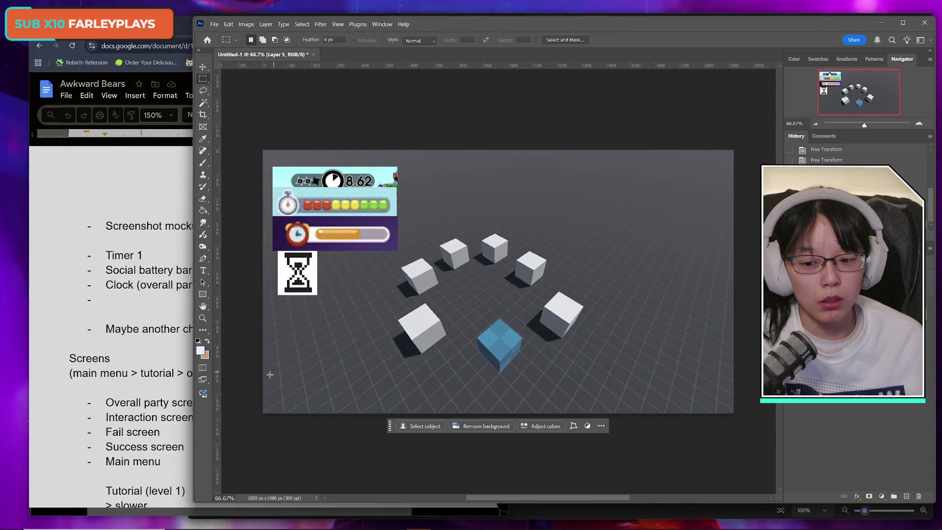
{"action": "mouse_move", "coordinate": [213, 528]}
{"action": "left_click", "coordinate": [159, 518]}
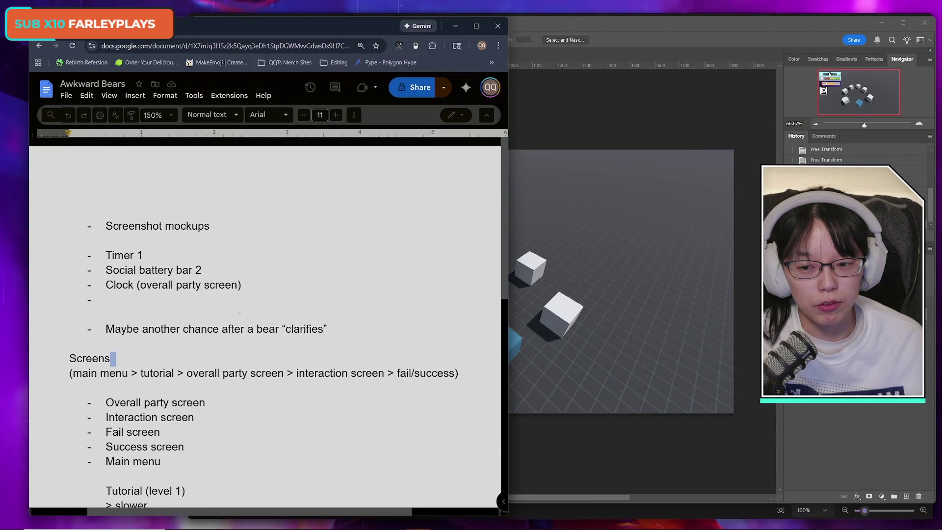
{"action": "left_click_drag", "start_coordinate": [261, 284], "coordinate": [105, 284]}
{"action": "left_click", "coordinate": [152, 285]}
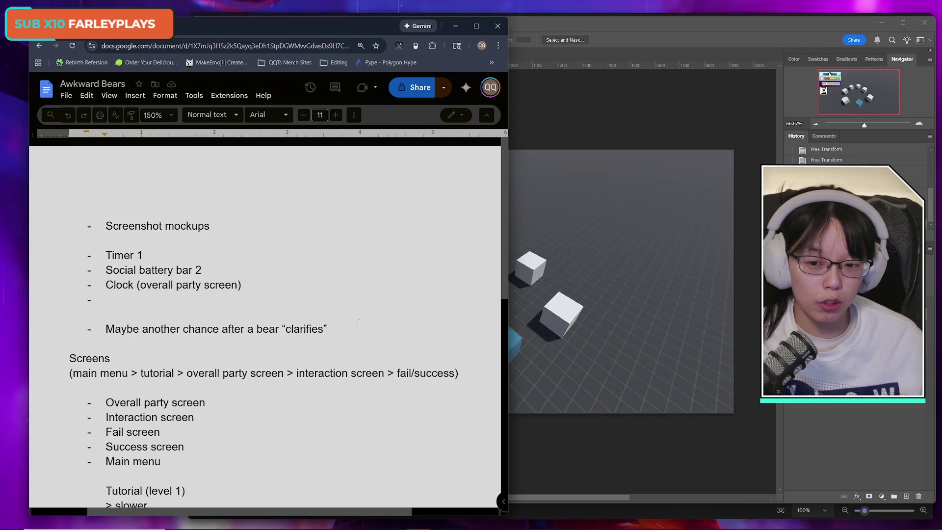
{"action": "left_click", "coordinate": [677, 27]}
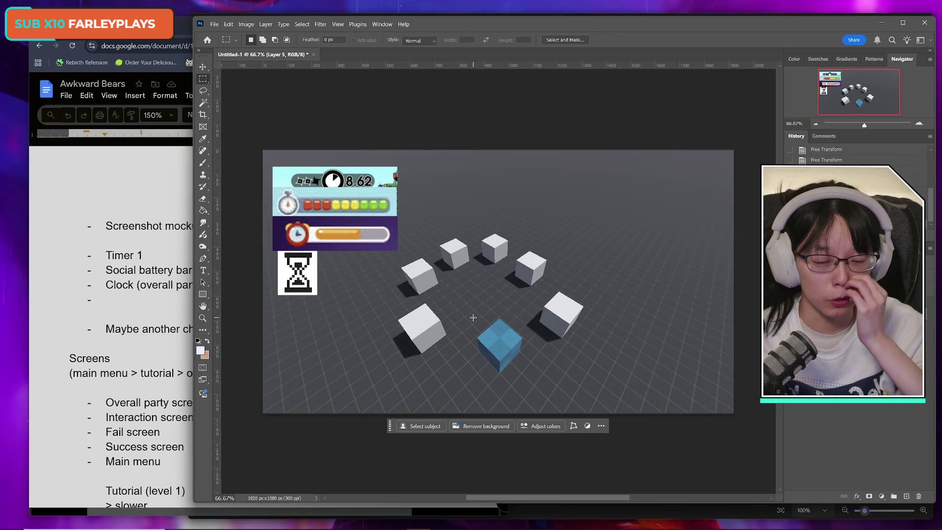
{"action": "left_click", "coordinate": [137, 270]}
{"action": "left_click", "coordinate": [160, 404]}
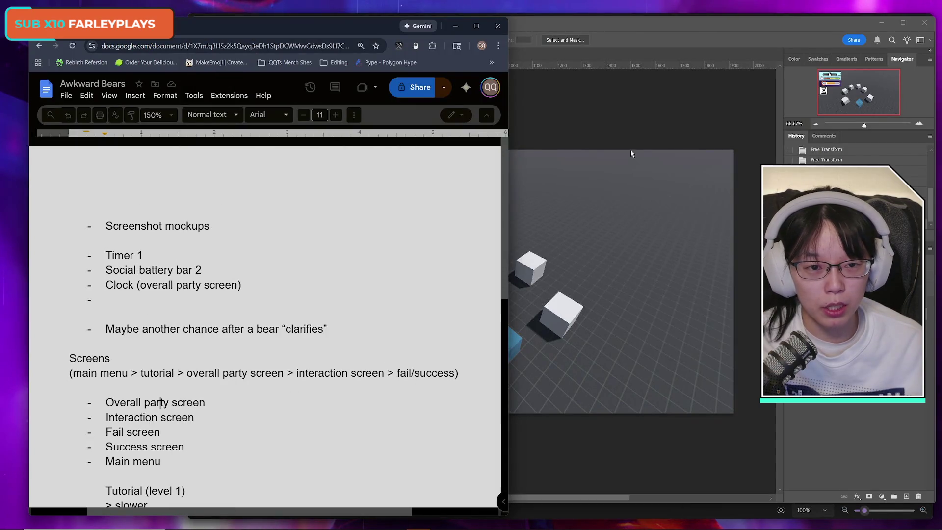
{"action": "left_click", "coordinate": [617, 194]}
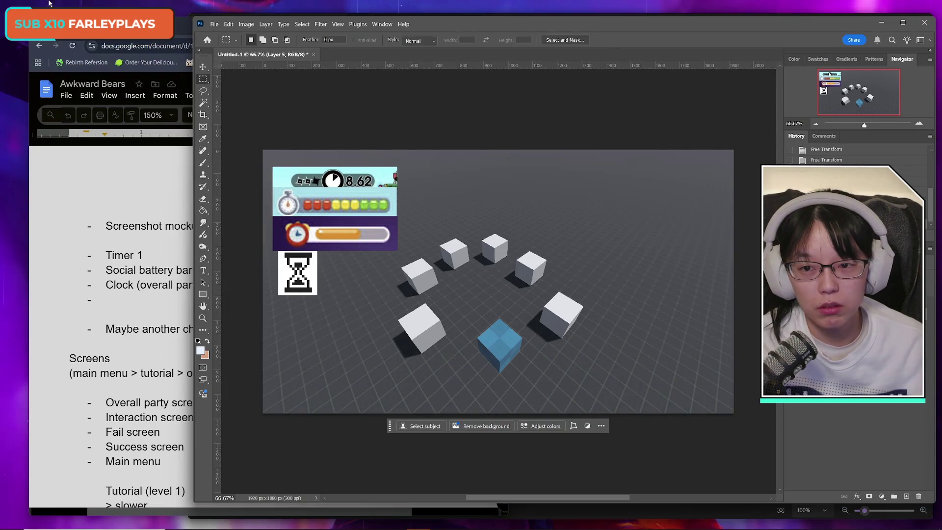
{"action": "left_click", "coordinate": [160, 402]}
{"action": "scroll", "coordinate": [277, 389], "scroll_direction": "down", "scroll_amount": 2}
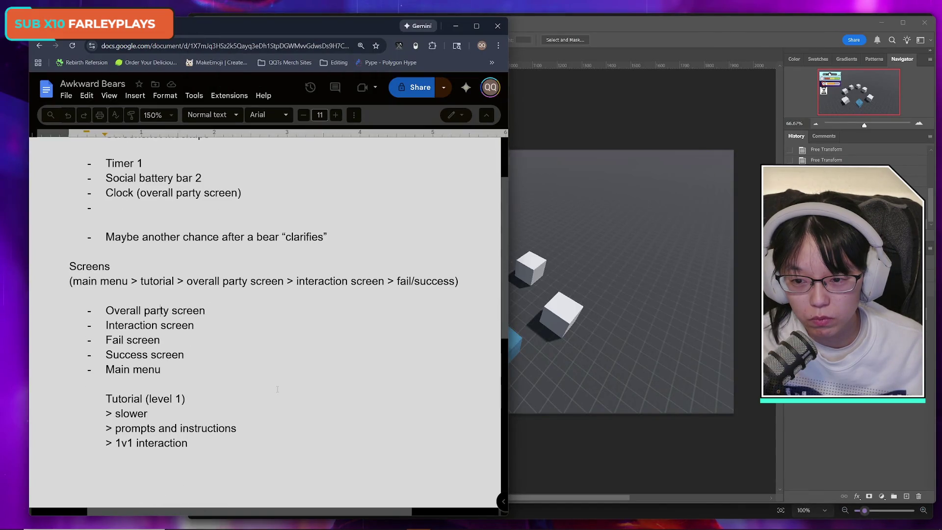
{"action": "scroll", "coordinate": [277, 389], "scroll_direction": "up", "scroll_amount": 1}
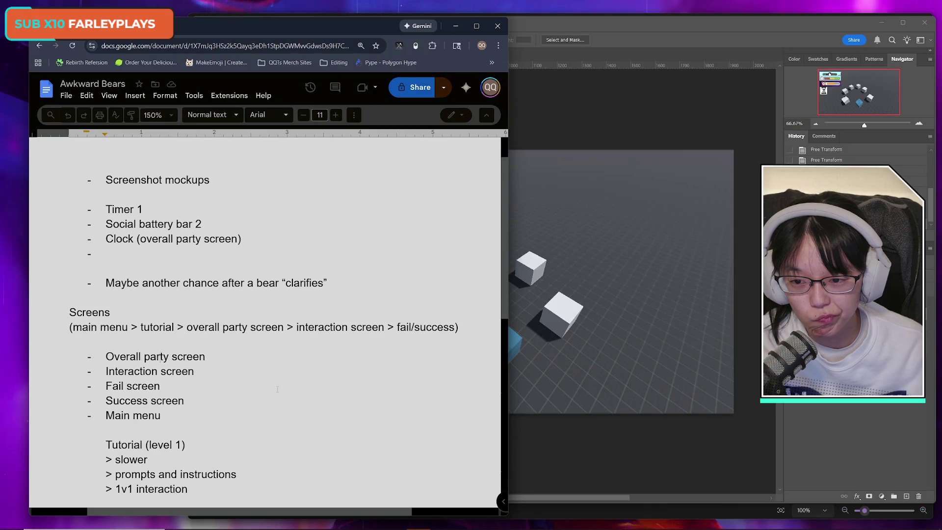
{"action": "left_click", "coordinate": [202, 224]}
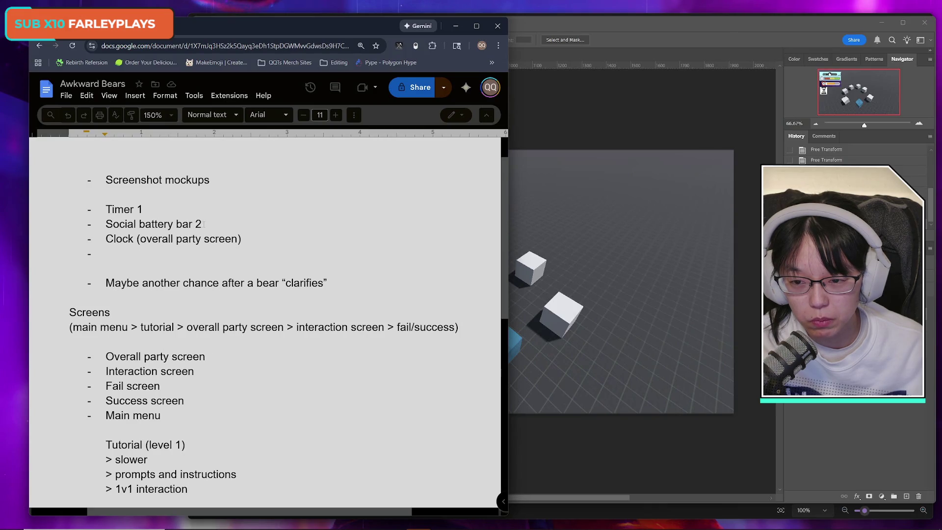
Type 'Bear-ometer for the "list of interactions you've done to complete level" (e.g. Spy Party, Hitman)' under Clock
{"action": "left_click", "coordinate": [171, 253]}
{"action": "type", "text": "Bear -"}
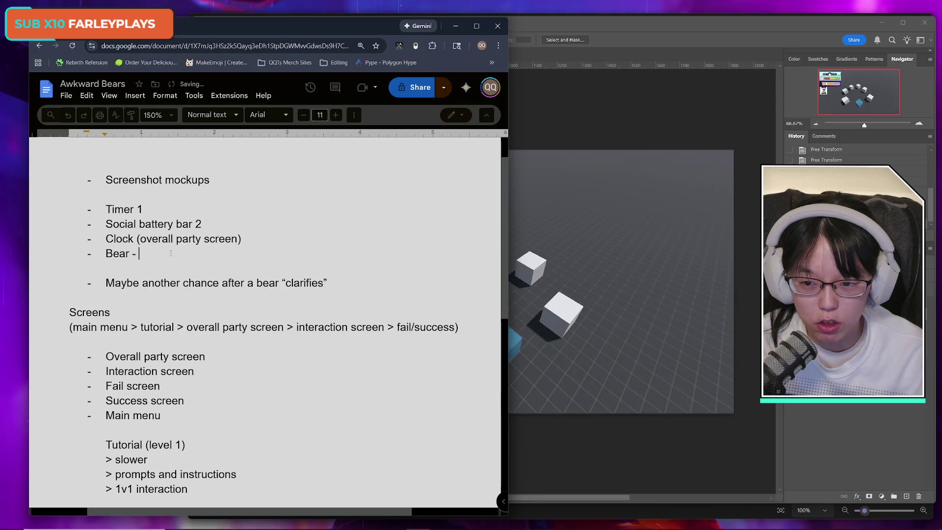
{"action": "key", "text": "BackSpace"}
{"action": "key", "text": "BackSpace"}
{"action": "key", "text": "BackSpace"}
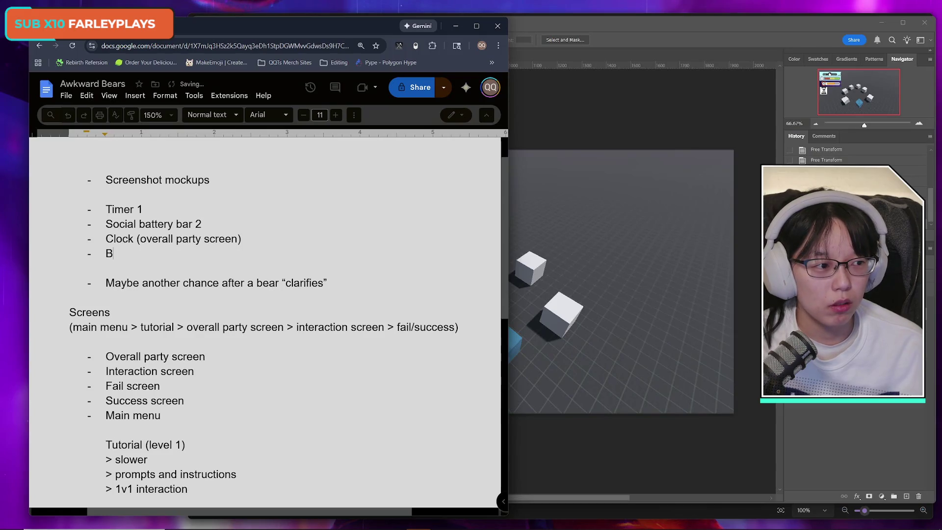
{"action": "type", "text": "ear-ometer"}
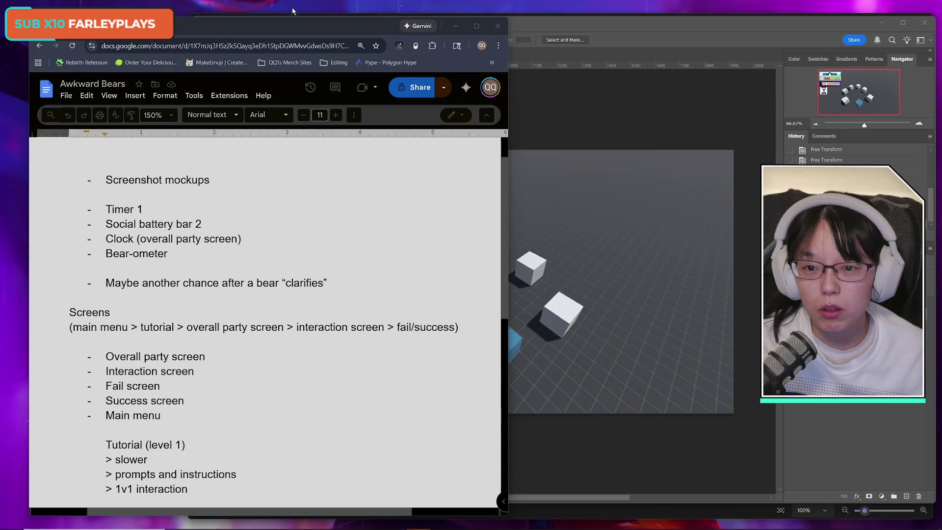
{"action": "left_click", "coordinate": [226, 258]}
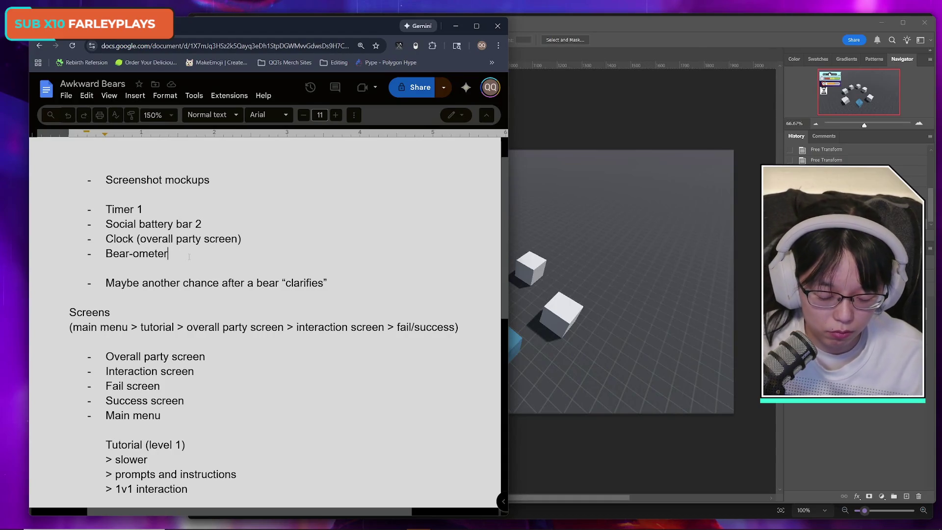
{"action": "type", "text": " for the amount of "}
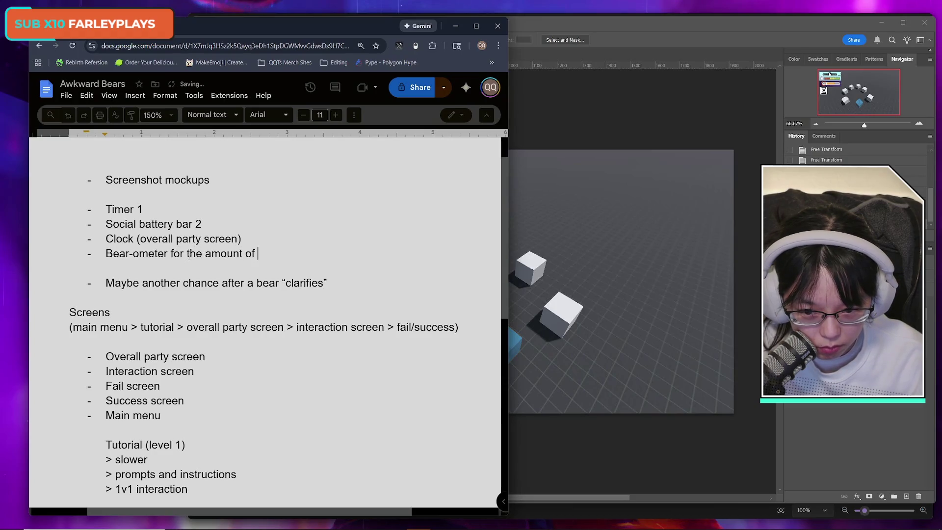
{"action": "type", "text": "inte"}
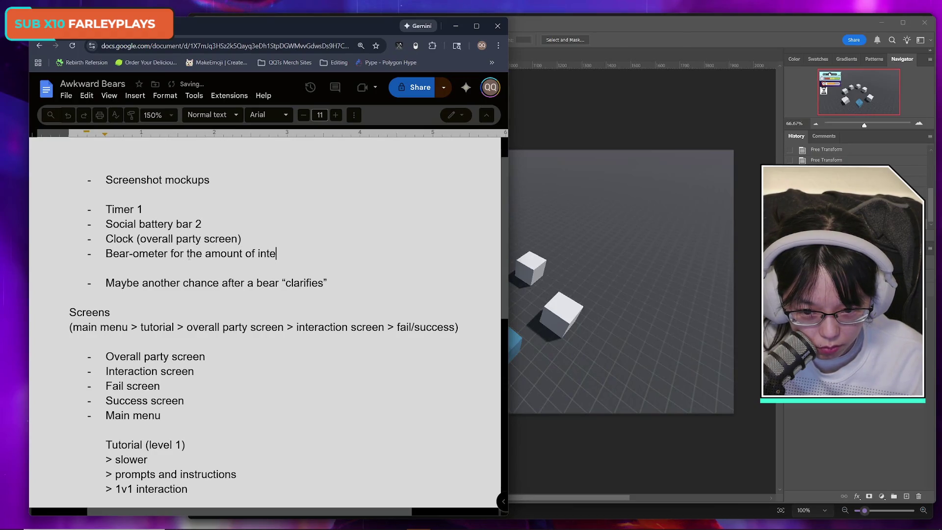
{"action": "key", "text": "BackSpace"}
{"action": "key", "text": "BackSpace"}
{"action": "key", "text": "BackSpace"}
{"action": "type", "text": "\"list o"}
{"action": "type", "text": "f interactions"}
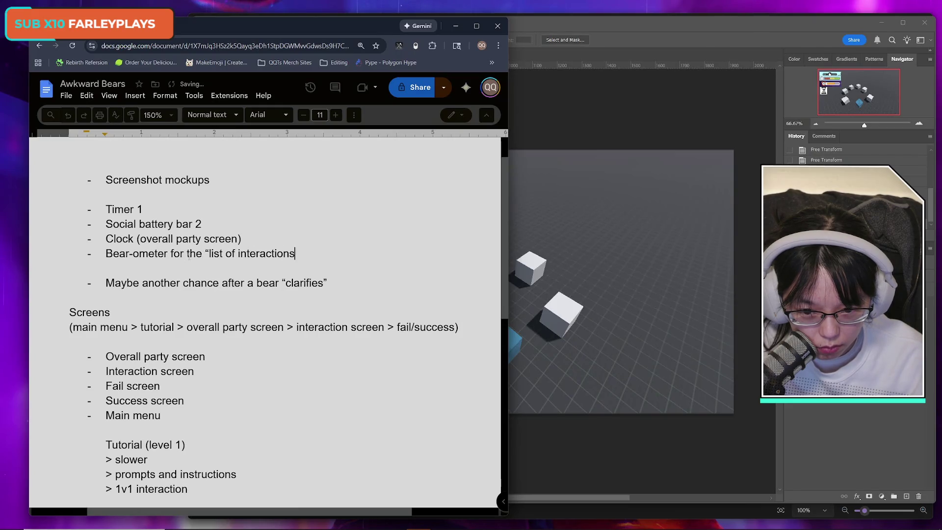
{"action": "type", "text": " you"}
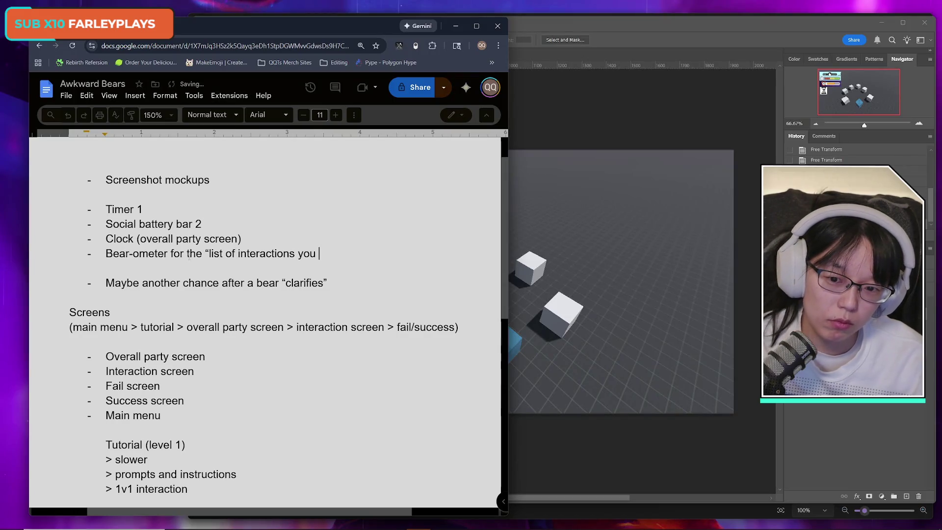
{"action": "type", "text": "'ve done to com"}
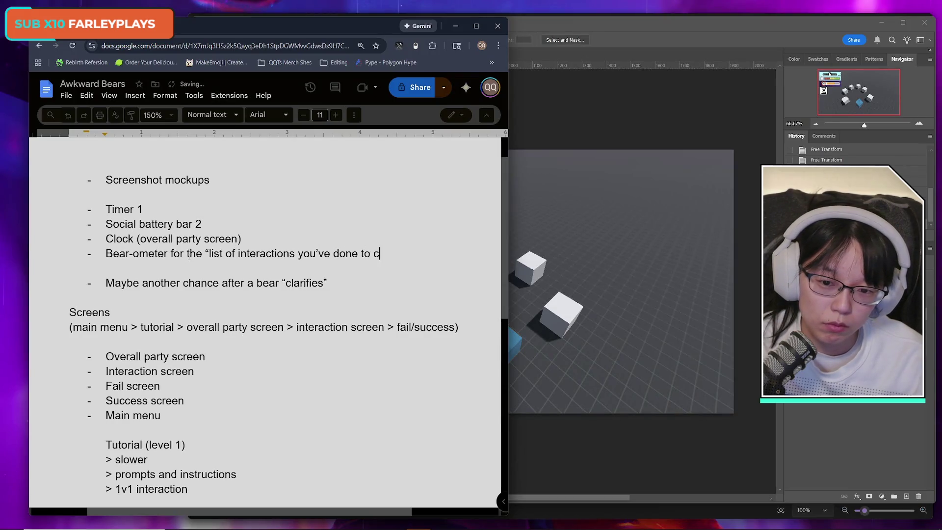
{"action": "type", "text": "plete level\" (e.g."}
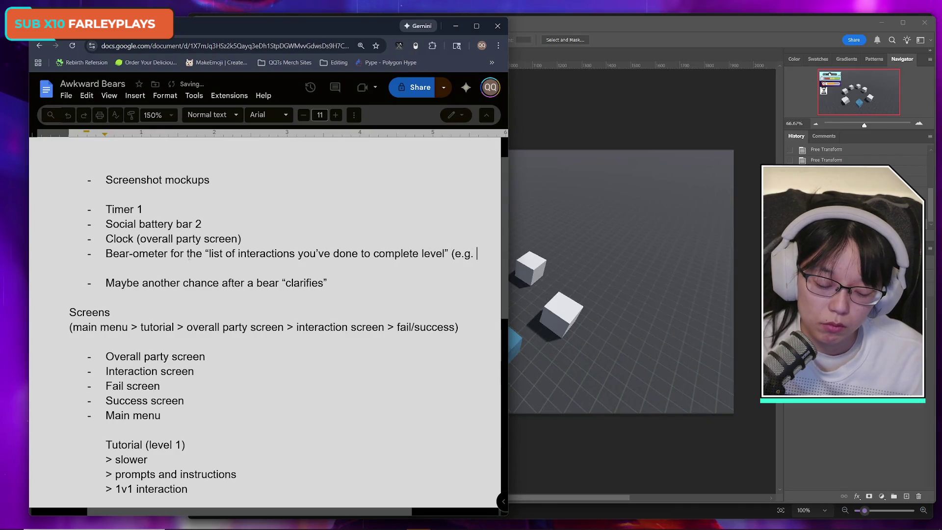
{"action": "type", "text": "Spy Party, Hitman"}
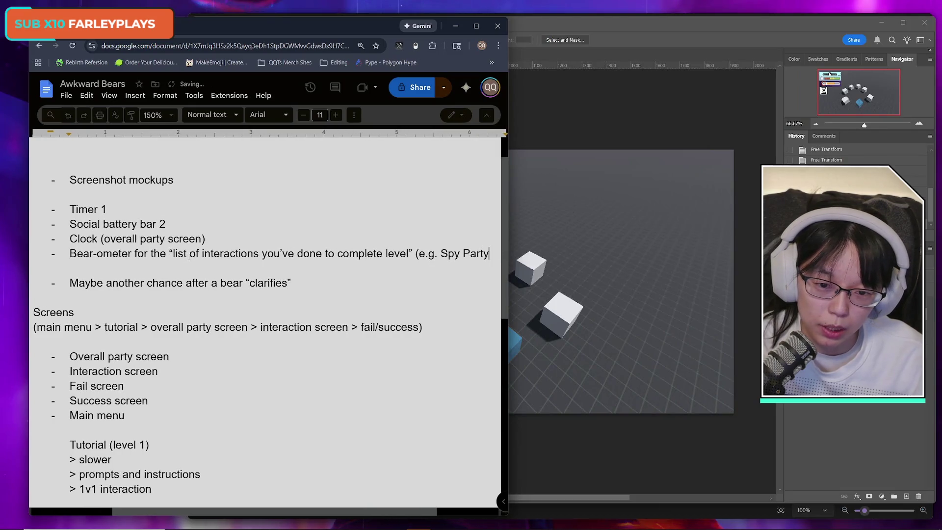
{"action": "type", "text": ")"}
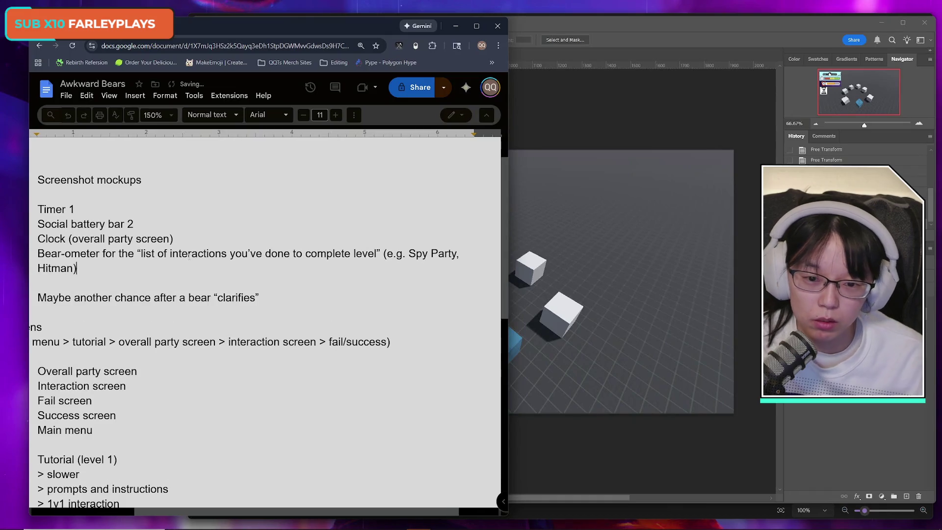
{"action": "left_click_drag", "start_coordinate": [197, 513], "coordinate": [186, 513]}
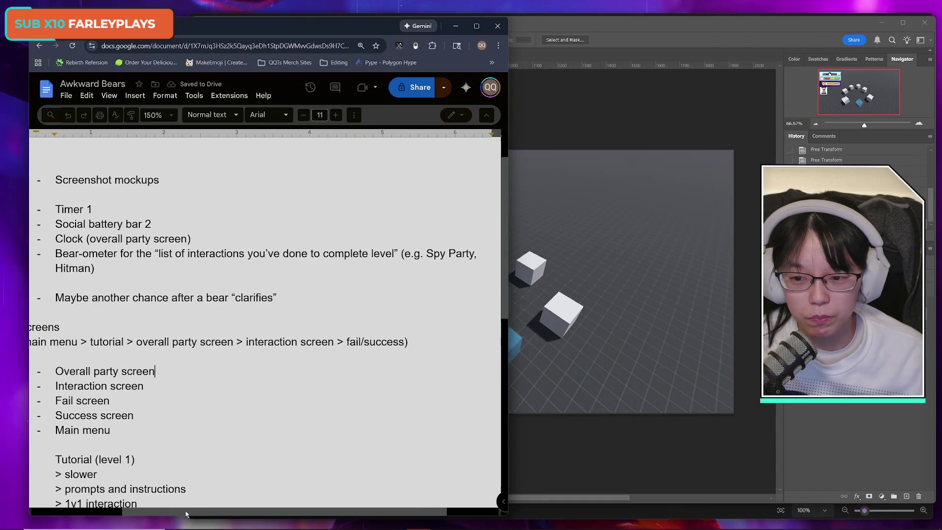
{"action": "left_click", "coordinate": [155, 371]}
Bring the Untitled Paint bear-party mockup in front of the design doc
{"action": "left_click_drag", "start_coordinate": [296, 513], "coordinate": [265, 513]}
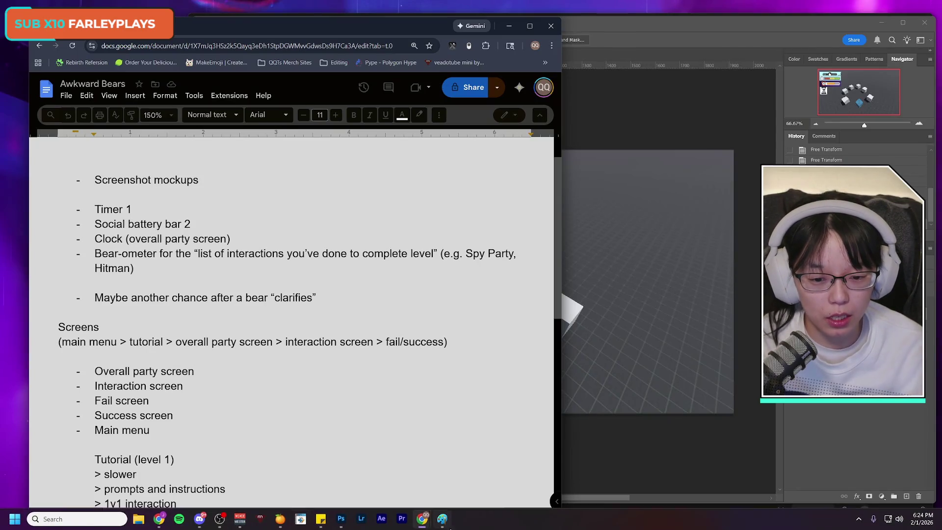
{"action": "left_click", "coordinate": [442, 519]}
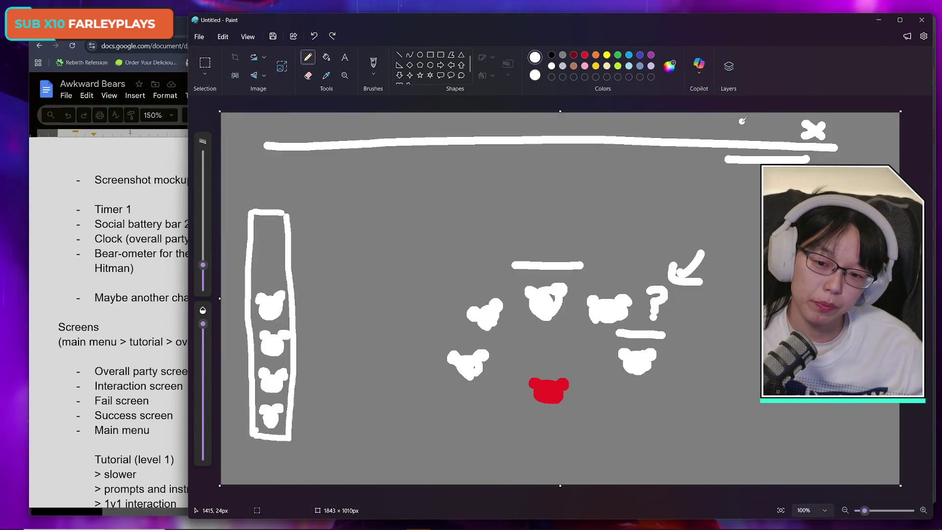
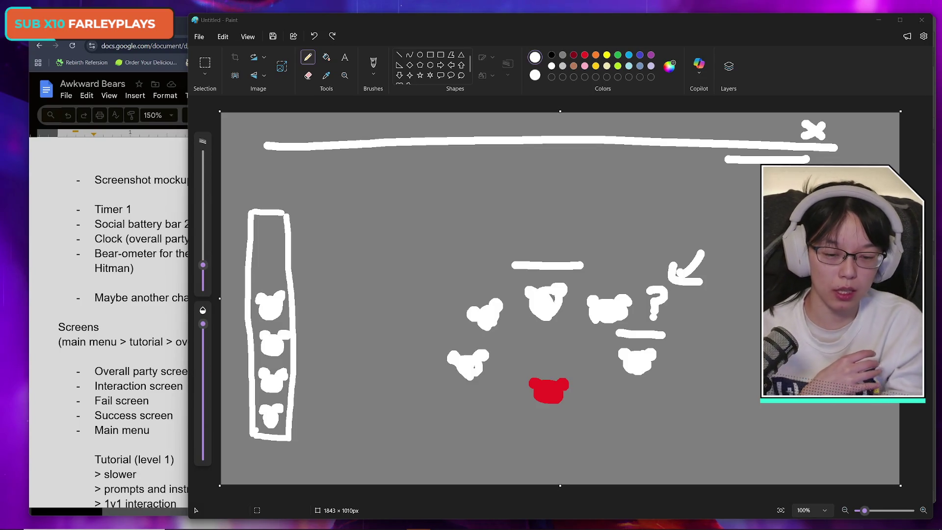
Switch to pink at about 14px, test a loop around the bears, then undo it
{"action": "left_click", "coordinate": [585, 66]}
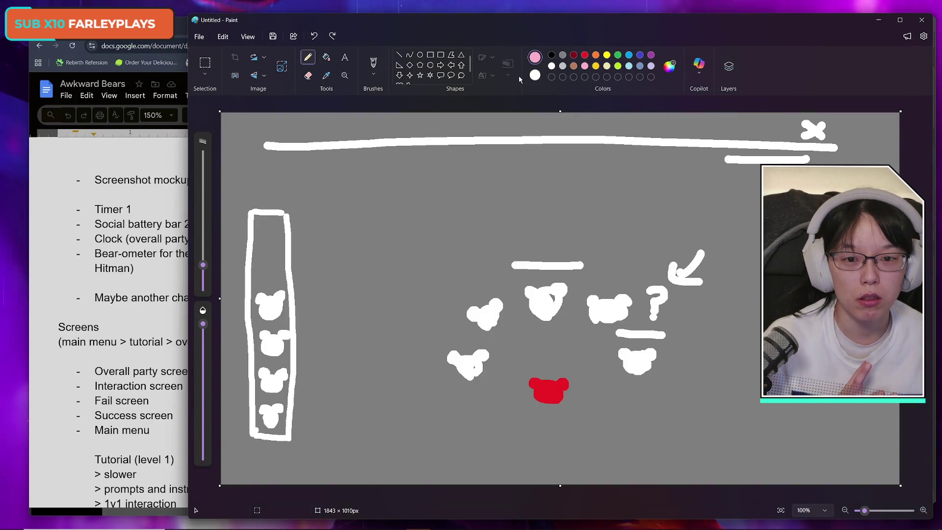
{"action": "left_click_drag", "start_coordinate": [203, 266], "coordinate": [203, 275]}
{"action": "mouse_move", "coordinate": [625, 225]}
{"action": "left_mouse_down"}
{"action": "mouse_move", "coordinate": [536, 206]}
{"action": "mouse_move", "coordinate": [674, 417]}
{"action": "mouse_move", "coordinate": [448, 207]}
{"action": "mouse_move", "coordinate": [751, 407]}
{"action": "mouse_move", "coordinate": [544, 436]}
{"action": "mouse_move", "coordinate": [702, 251]}
{"action": "left_mouse_up"}
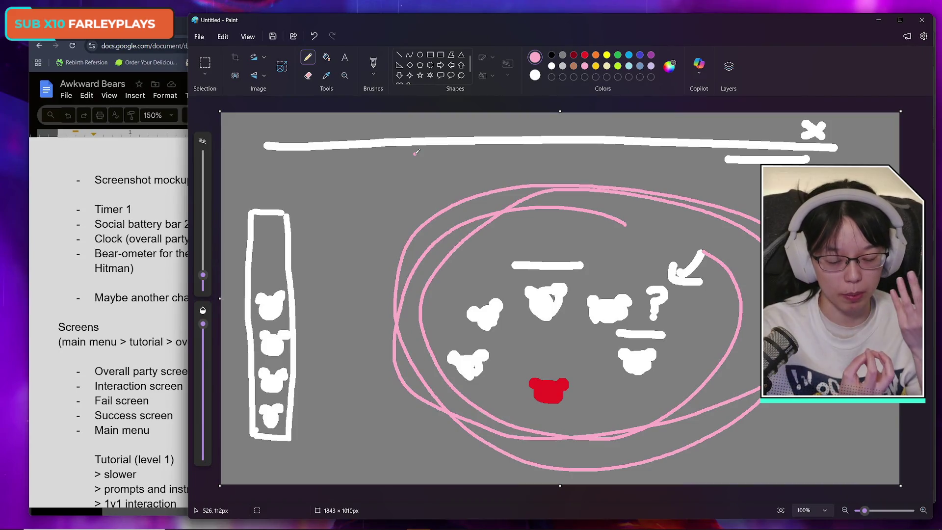
{"action": "key", "text": "ctrl+z"}
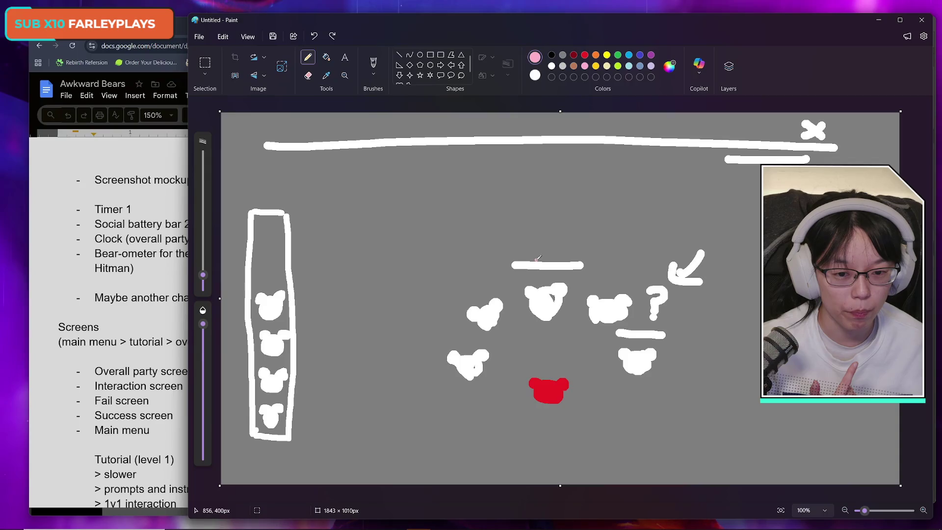
Write a pink GBY label above the centre bears and mark the top bar's right end with an underline and tick
{"action": "mouse_move", "coordinate": [527, 234]}
{"action": "left_mouse_down"}
{"action": "mouse_move", "coordinate": [519, 247]}
{"action": "mouse_move", "coordinate": [542, 254]}
{"action": "mouse_move", "coordinate": [579, 242]}
{"action": "mouse_move", "coordinate": [572, 264]}
{"action": "left_mouse_up"}
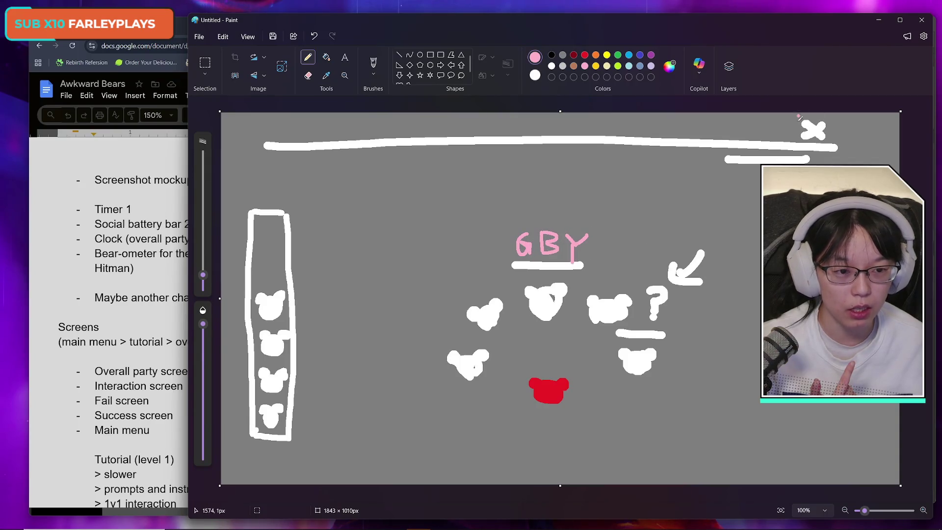
{"action": "left_click_drag", "start_coordinate": [729, 157], "coordinate": [841, 156]}
{"action": "mouse_move", "coordinate": [725, 137]}
{"action": "left_mouse_down"}
{"action": "mouse_move", "coordinate": [729, 167]}
{"action": "mouse_move", "coordinate": [728, 157]}
{"action": "left_mouse_up"}
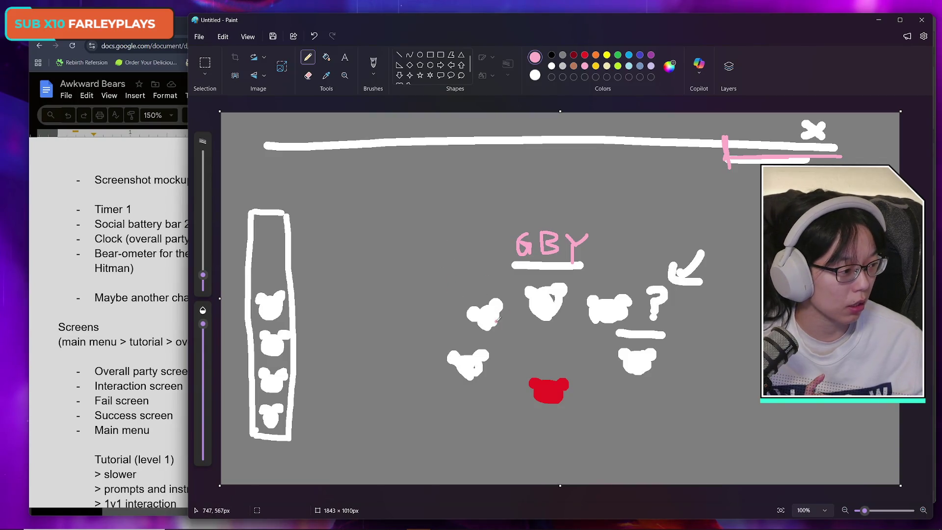
{"action": "left_click_drag", "start_coordinate": [483, 260], "coordinate": [484, 277]}
{"action": "left_click", "coordinate": [485, 289]}
{"action": "left_click_drag", "start_coordinate": [462, 314], "coordinate": [462, 336]}
{"action": "left_click", "coordinate": [464, 345]}
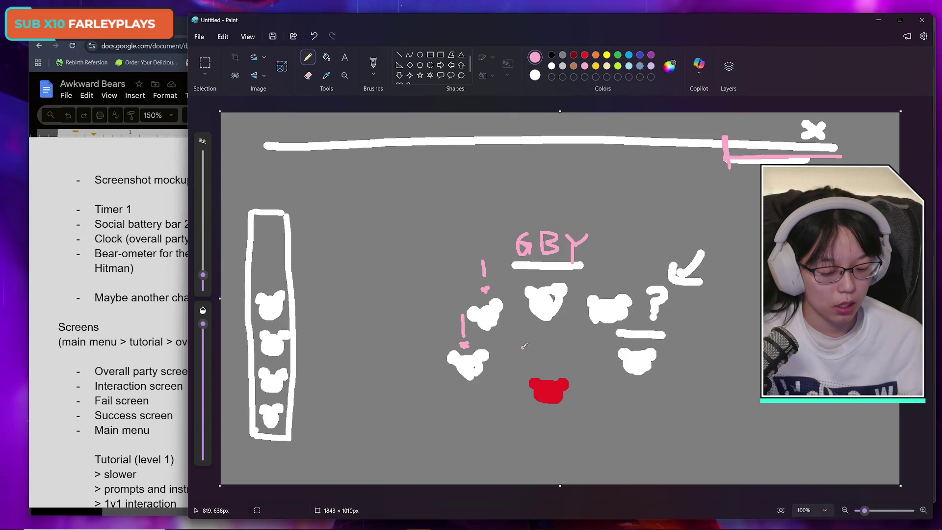
{"action": "key", "text": "ctrl+z"}
{"action": "key", "text": "ctrl+z"}
{"action": "key", "text": "ctrl+z"}
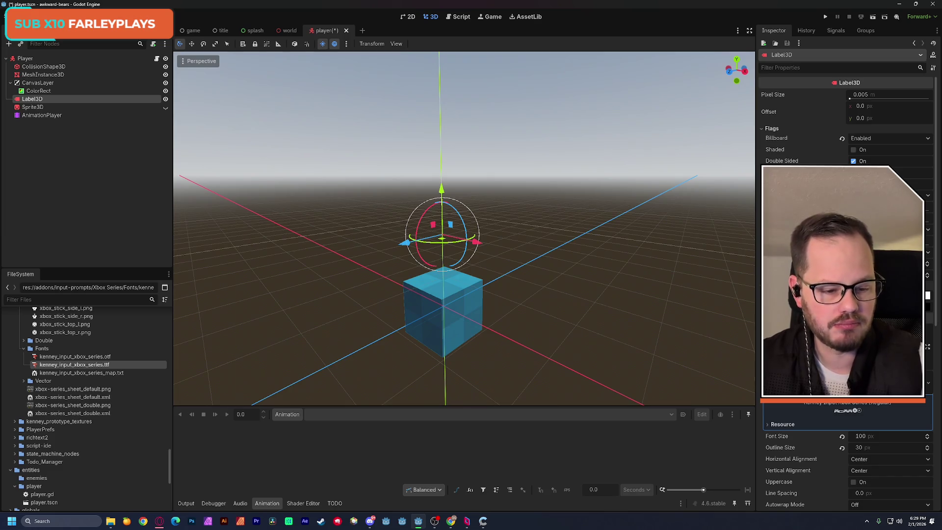
Enter 'this is text' in the Label3D's Text field
{"action": "type", "text": "this is text"}
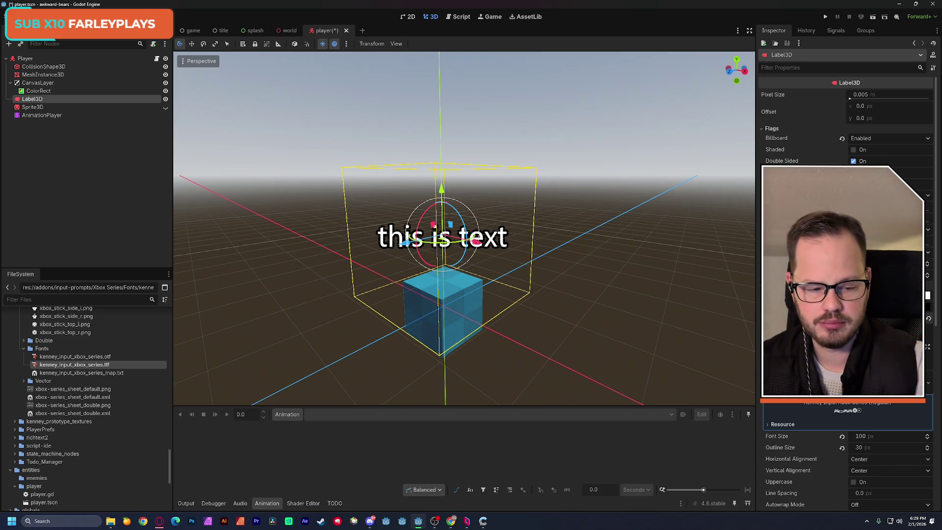
{"action": "scroll", "coordinate": [847, 435], "scroll_direction": "down", "scroll_amount": 2}
{"action": "scroll", "coordinate": [810, 413], "scroll_direction": "down", "scroll_amount": 6}
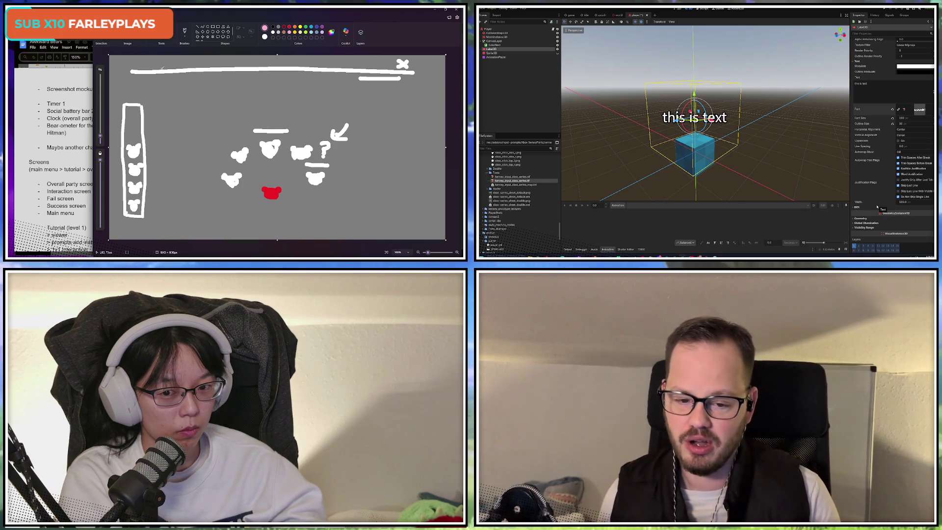
Move the camera closer to the label and cube, glance at the font options, then bring up the window switcher
{"action": "mouse_move", "coordinate": [706, 147]}
{"action": "left_mouse_down"}
{"action": "mouse_move", "coordinate": [652, 122]}
{"action": "mouse_move", "coordinate": [711, 144]}
{"action": "mouse_move", "coordinate": [713, 111]}
{"action": "mouse_move", "coordinate": [700, 119]}
{"action": "left_mouse_up"}
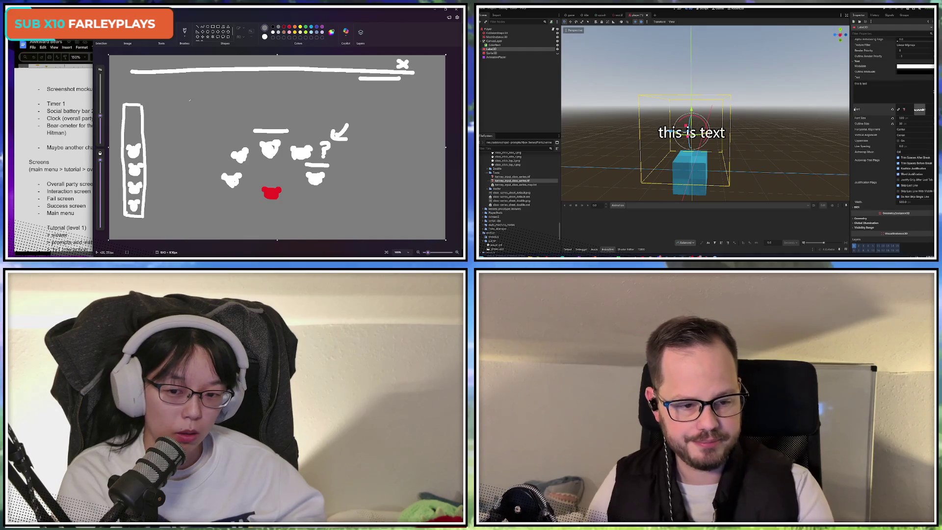
{"action": "left_click", "coordinate": [931, 110]}
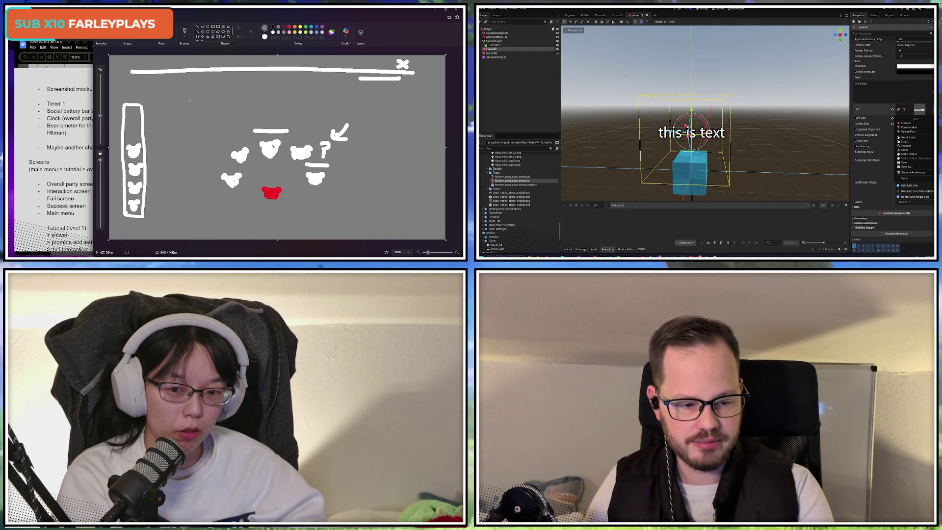
{"action": "key", "text": "Escape"}
{"action": "mouse_move", "coordinate": [697, 118]}
{"action": "left_mouse_down"}
{"action": "mouse_move", "coordinate": [721, 114]}
{"action": "mouse_move", "coordinate": [687, 119]}
{"action": "mouse_move", "coordinate": [686, 136]}
{"action": "left_mouse_up"}
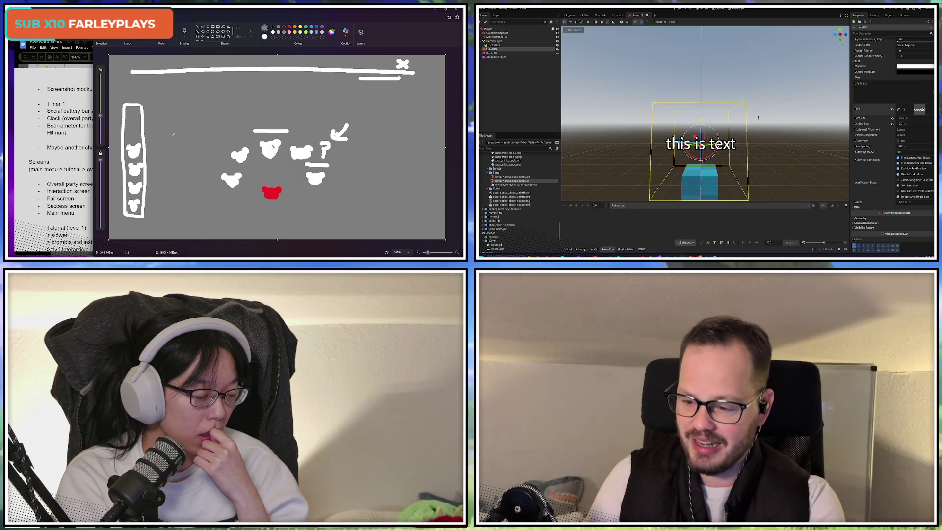
{"action": "key", "text": "alt+Tab"}
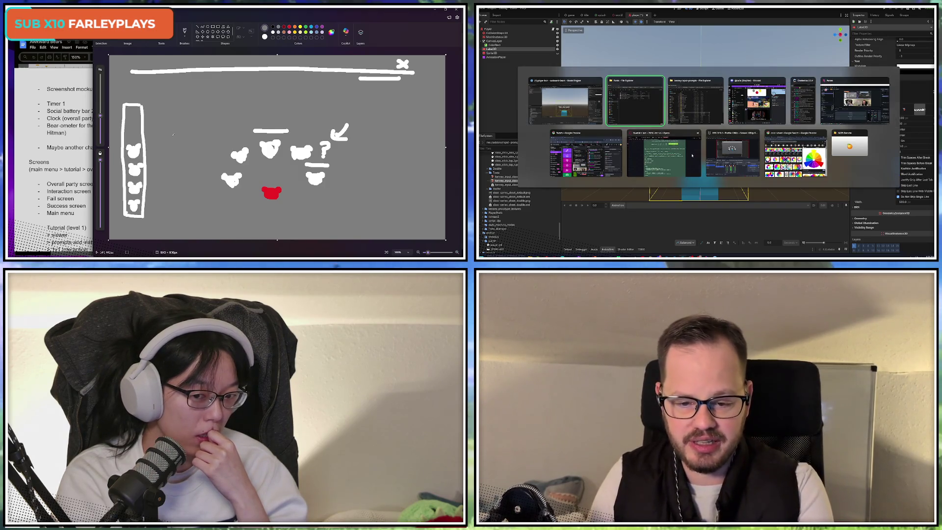
{"action": "left_click", "coordinate": [693, 156]}
{"action": "left_click_drag", "start_coordinate": [615, 152], "coordinate": [639, 152]}
{"action": "left_click", "coordinate": [709, 137]}
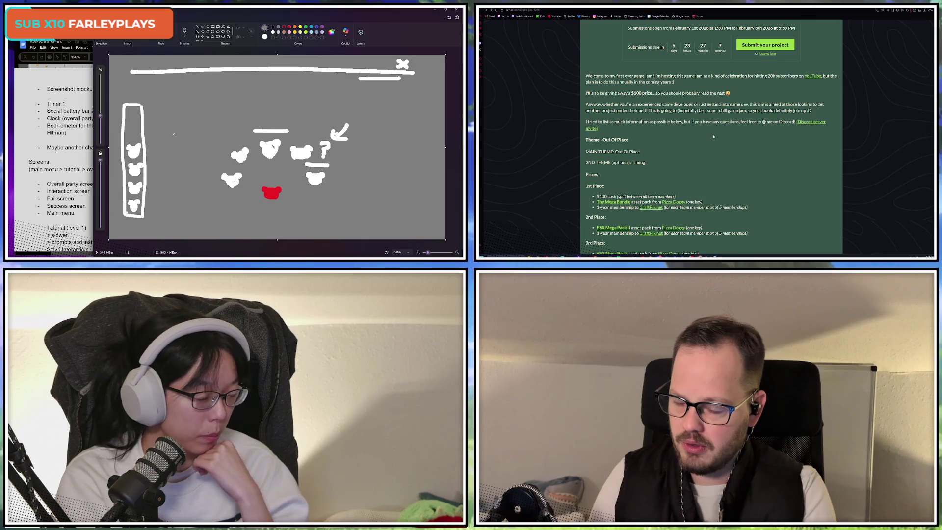
{"action": "key", "text": "alt+Tab"}
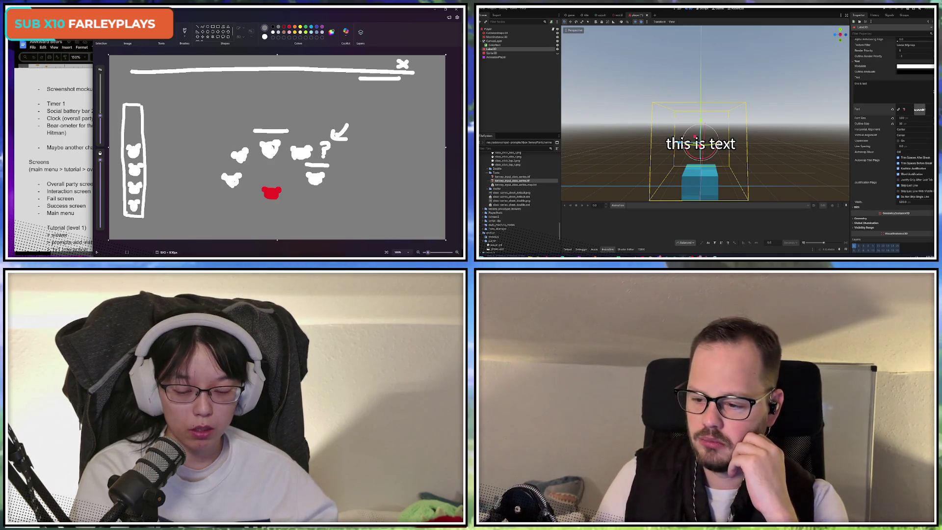
Snip the whole Paint canvas with Win+Shift+S, then bring the Photoshop mockup to the front
{"action": "mouse_move", "coordinate": [123, 256]}
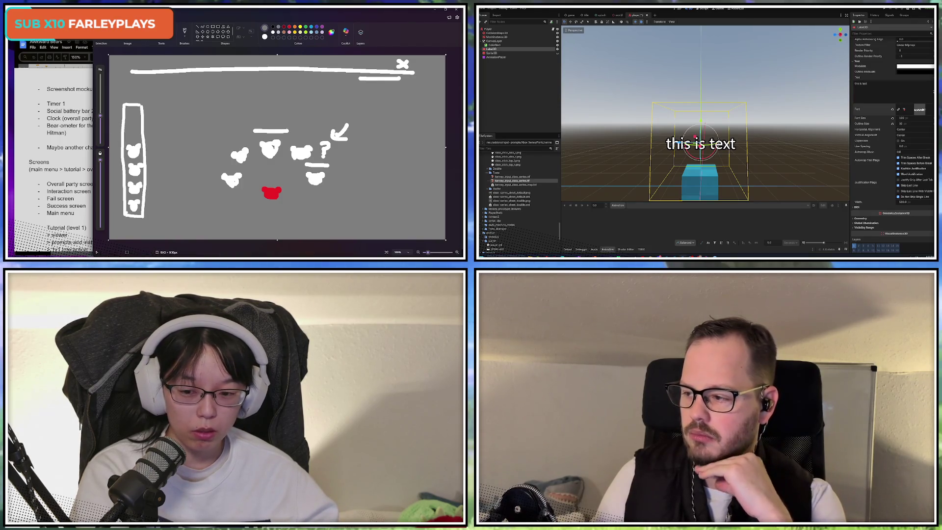
{"action": "key", "text": "super"}
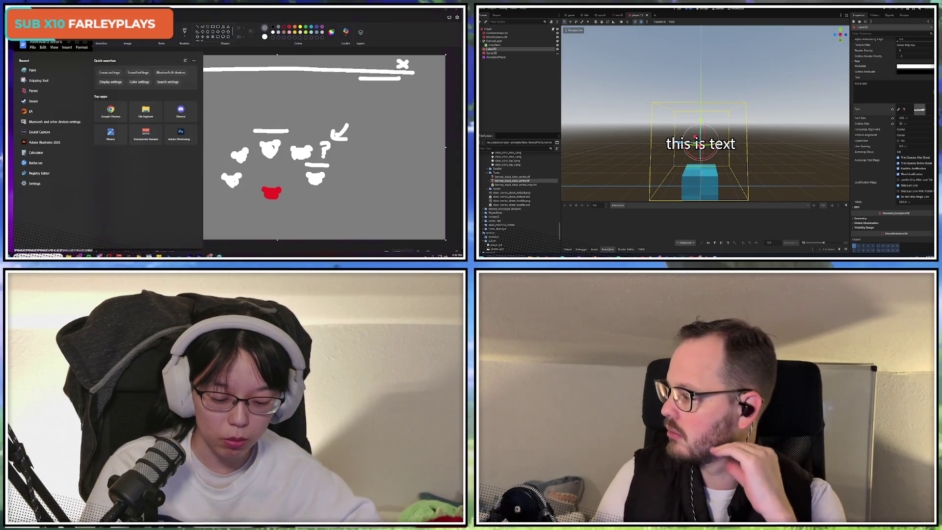
{"action": "key", "text": "Escape"}
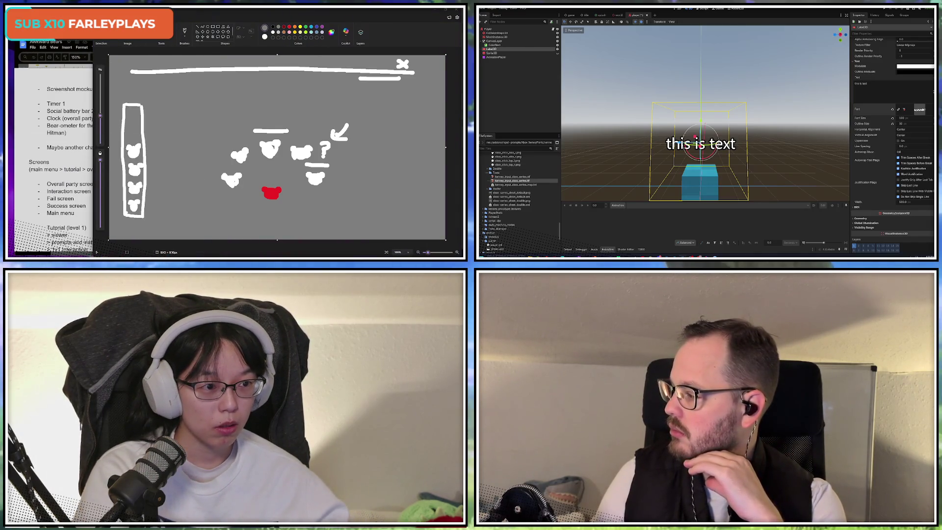
{"action": "key", "text": "super+shift+s"}
{"action": "left_click_drag", "start_coordinate": [110, 55], "coordinate": [445, 240]}
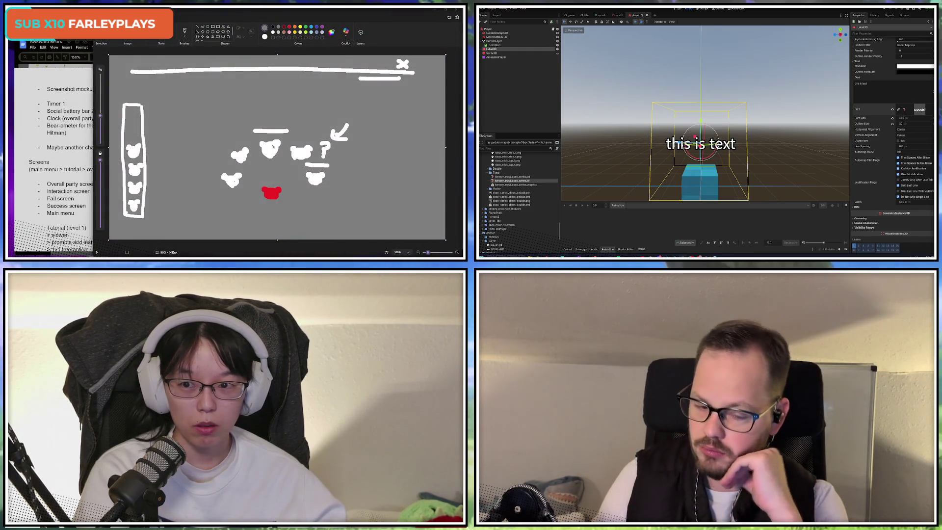
{"action": "key", "text": "alt+Tab"}
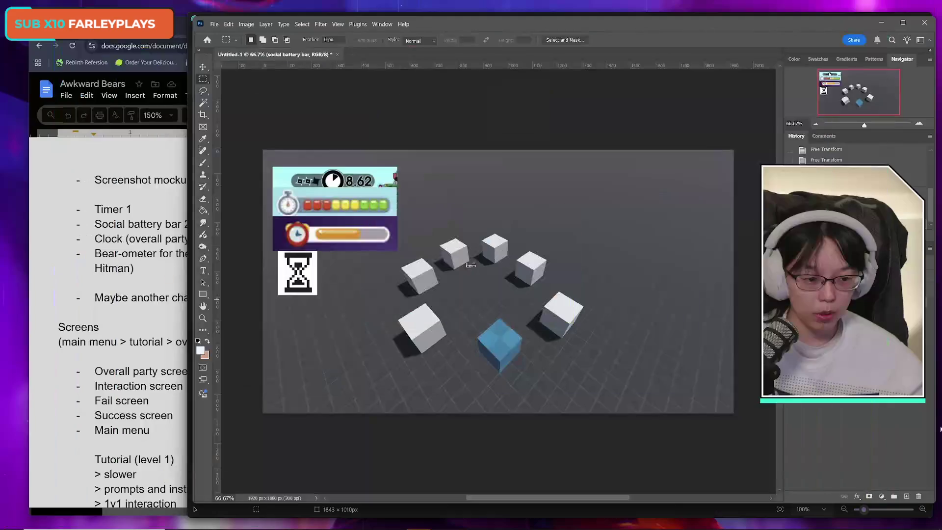
Add a new layer group, bring the sketch layer to the top, and return to Paint
{"action": "left_click", "coordinate": [893, 497]}
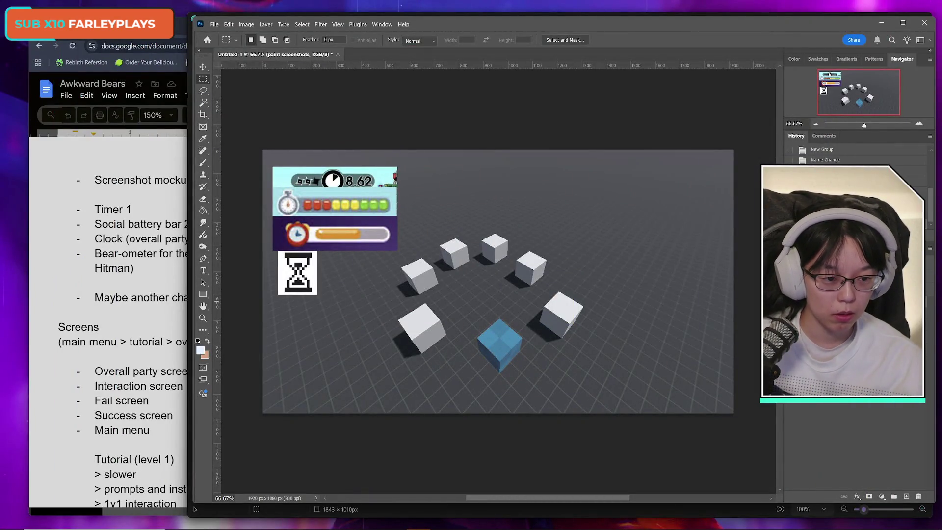
{"action": "key", "text": "ctrl+shift+bracketright"}
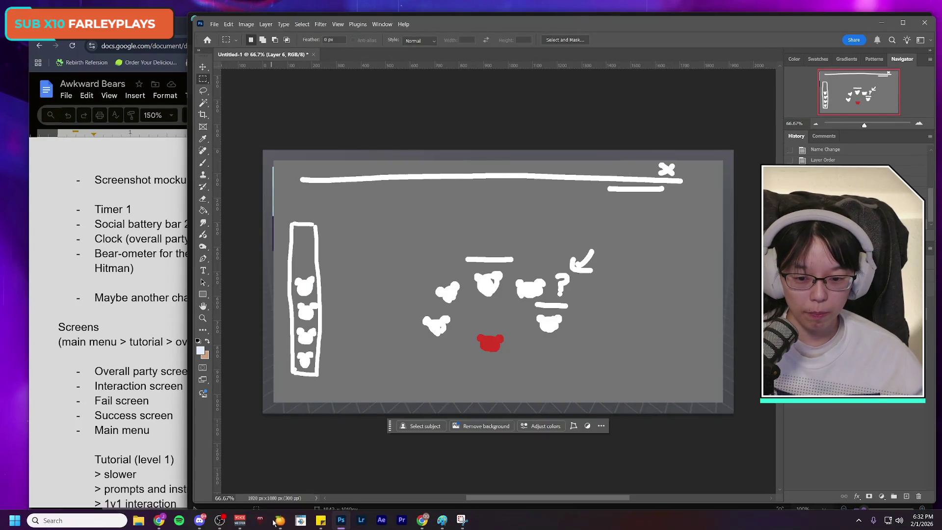
{"action": "left_click", "coordinate": [461, 519]}
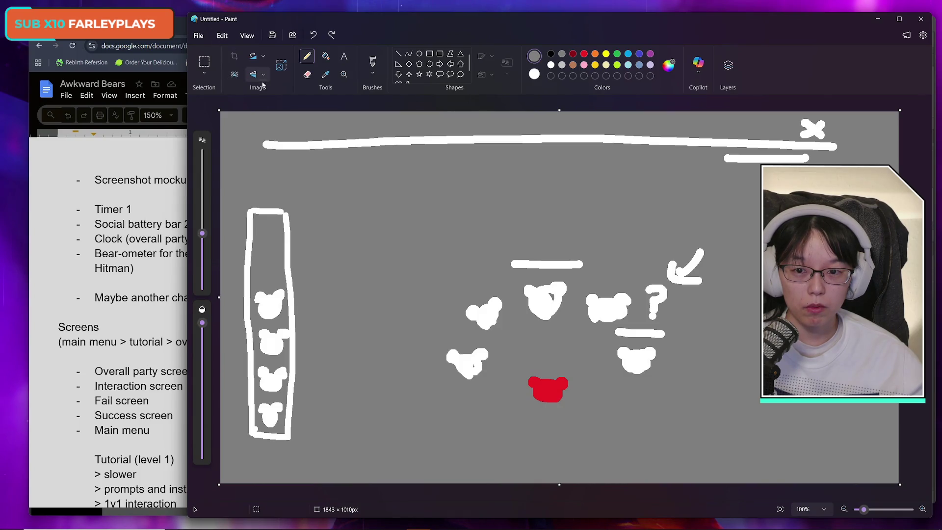
Try a rectangular selection over the sketch, then go back to the Pencil at 76px
{"action": "left_click", "coordinate": [204, 61]}
{"action": "mouse_move", "coordinate": [232, 122]}
{"action": "left_mouse_down"}
{"action": "mouse_move", "coordinate": [810, 284]}
{"action": "mouse_move", "coordinate": [862, 464]}
{"action": "left_mouse_up"}
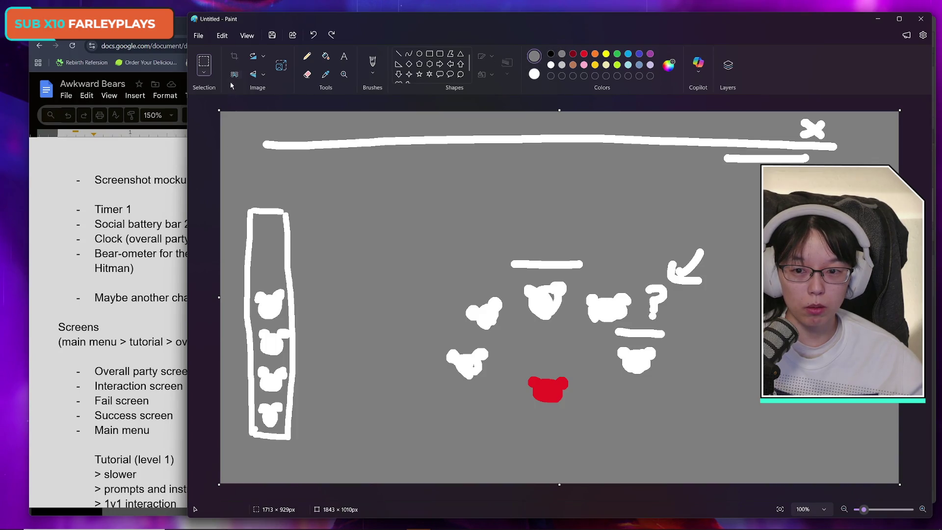
{"action": "left_click", "coordinate": [307, 57]}
{"action": "left_click_drag", "start_coordinate": [202, 250], "coordinate": [206, 166]}
Undo all sketch strokes to a blank canvas, check the notes' screen list, and pick white
{"action": "key", "text": "ctrl+z"}
{"action": "key", "text": "ctrl+z"}
{"action": "key", "text": "ctrl+z"}
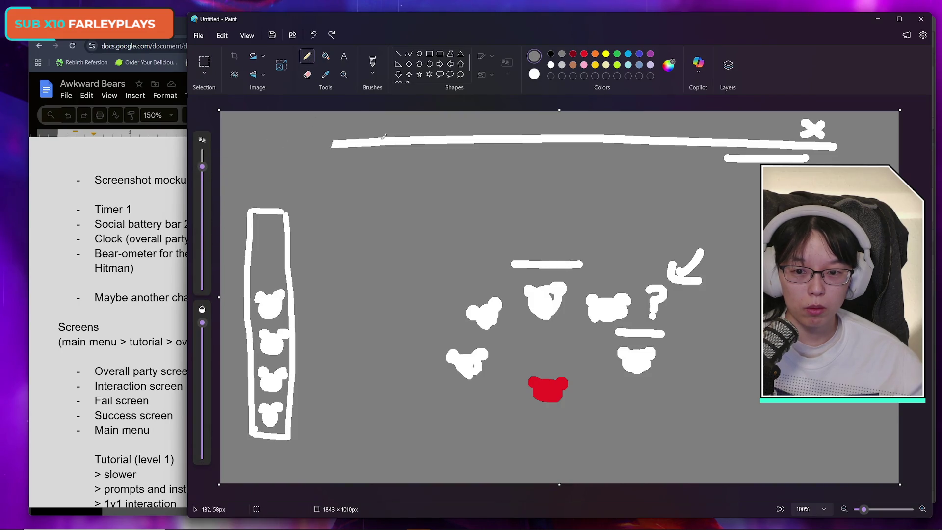
{"action": "key", "text": "ctrl+z"}
{"action": "key", "text": "ctrl+z"}
{"action": "key", "text": "ctrl+z"}
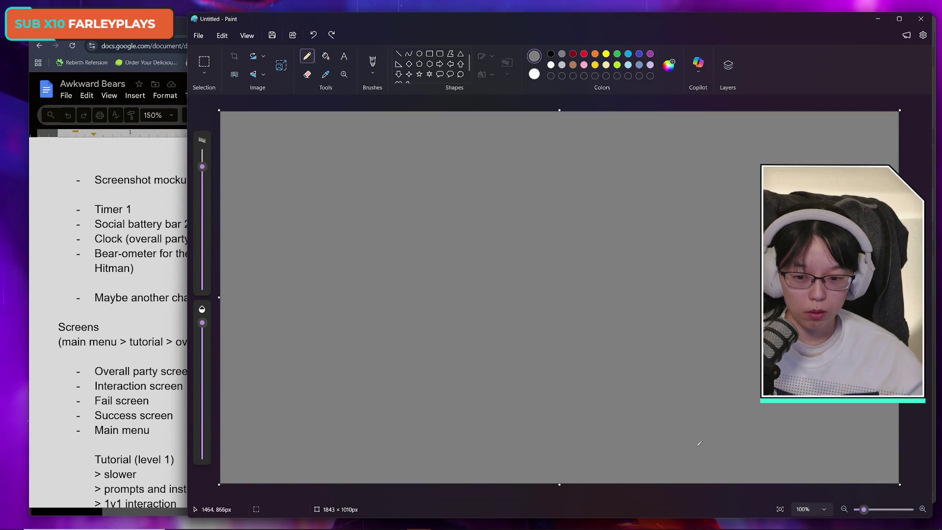
{"action": "left_click", "coordinate": [129, 373]}
{"action": "triple_click", "coordinate": [129, 371]}
{"action": "left_click", "coordinate": [193, 372]}
{"action": "key", "text": "alt+Tab"}
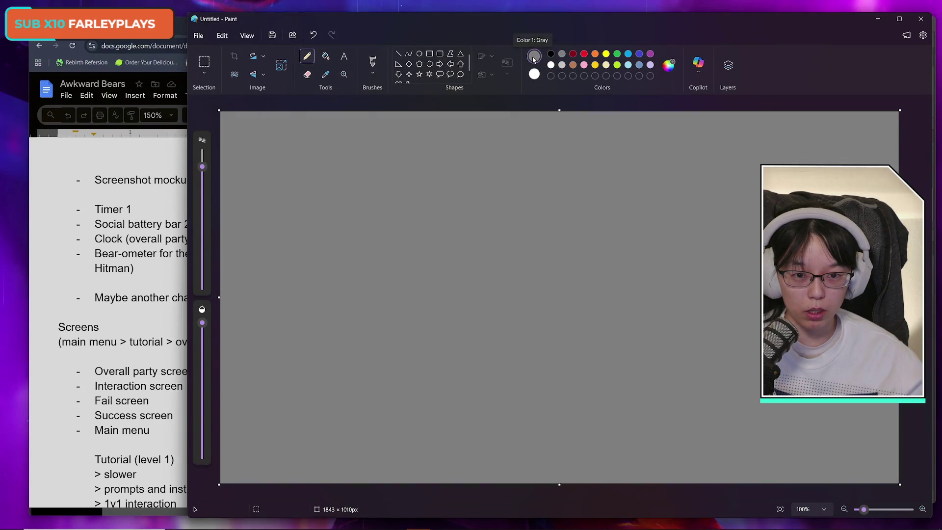
{"action": "left_click", "coordinate": [550, 64]}
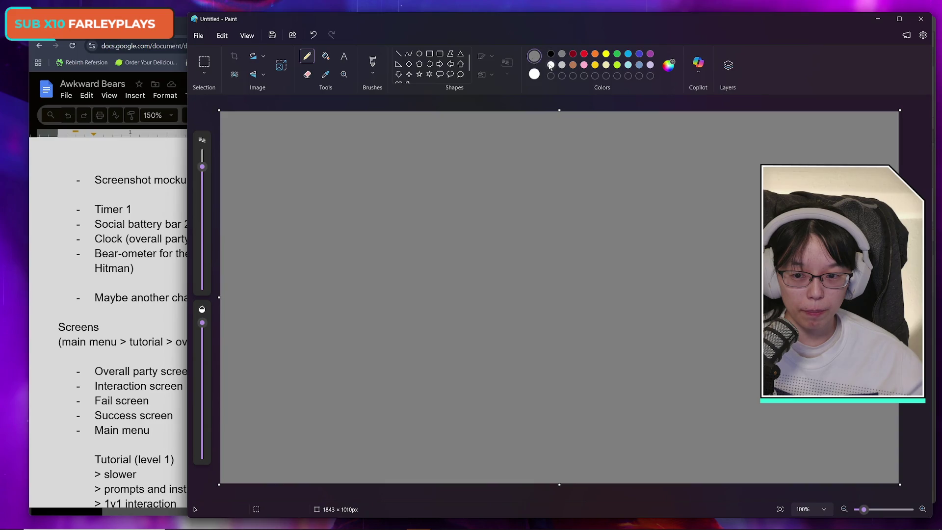
At 11px, draw a white top-right rectangle, redrawing it after an undo, and dot the bottom centre
{"action": "mouse_move", "coordinate": [203, 167]}
{"action": "left_mouse_down"}
{"action": "mouse_move", "coordinate": [200, 273]}
{"action": "mouse_move", "coordinate": [202, 260]}
{"action": "left_mouse_up"}
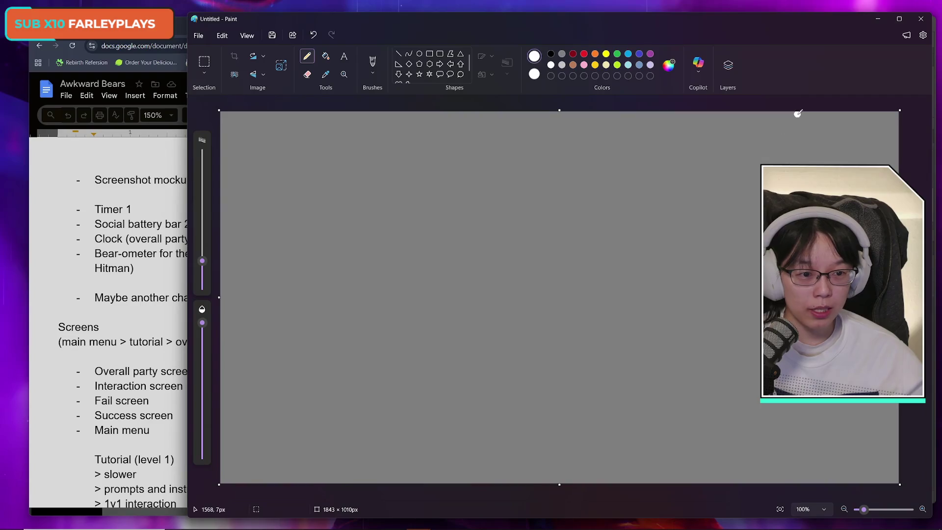
{"action": "mouse_move", "coordinate": [765, 134]}
{"action": "left_mouse_down"}
{"action": "mouse_move", "coordinate": [769, 162]}
{"action": "mouse_move", "coordinate": [895, 123]}
{"action": "mouse_move", "coordinate": [895, 166]}
{"action": "mouse_move", "coordinate": [783, 165]}
{"action": "left_mouse_up"}
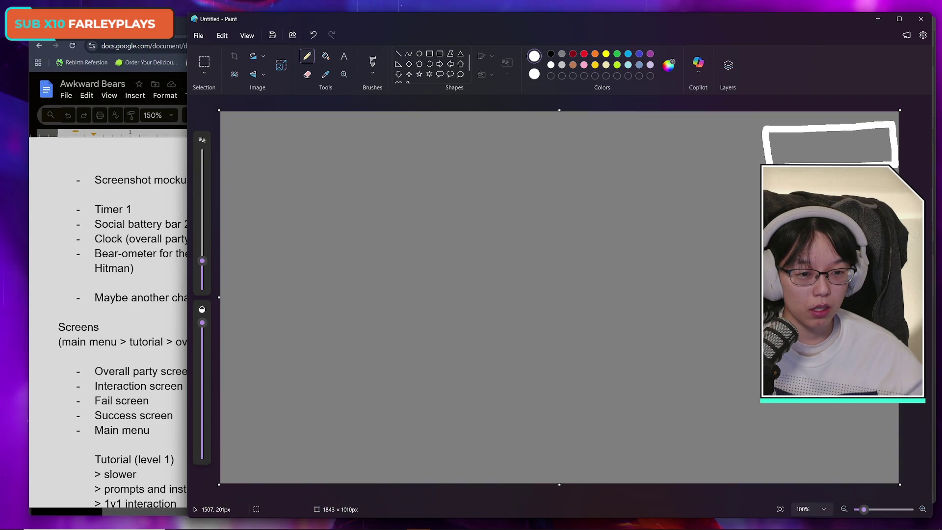
{"action": "key", "text": "ctrl+z"}
{"action": "key", "text": "ctrl+z"}
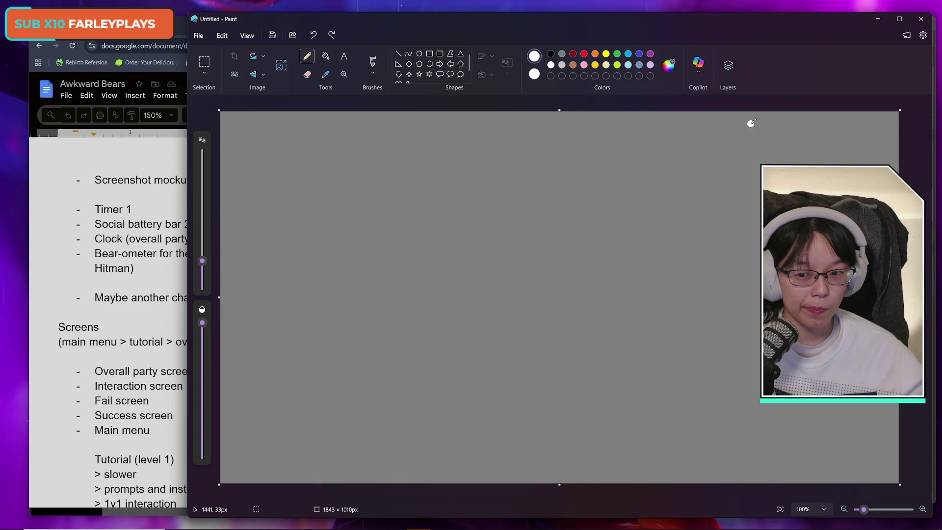
{"action": "mouse_move", "coordinate": [750, 158]}
{"action": "left_mouse_down"}
{"action": "mouse_move", "coordinate": [747, 121]}
{"action": "mouse_move", "coordinate": [889, 120]}
{"action": "mouse_move", "coordinate": [890, 162]}
{"action": "mouse_move", "coordinate": [776, 161]}
{"action": "mouse_move", "coordinate": [888, 161]}
{"action": "left_mouse_up"}
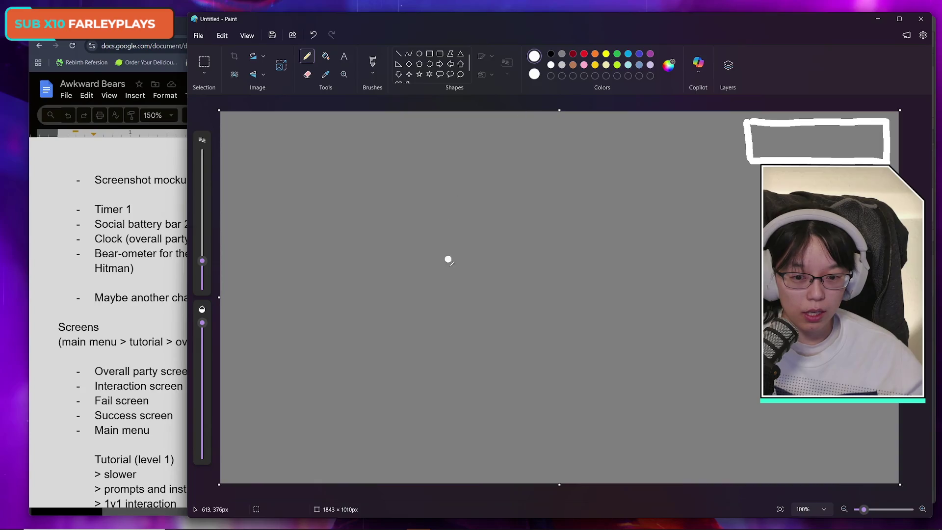
{"action": "left_click_drag", "start_coordinate": [523, 423], "coordinate": [526, 424]}
Sketch a large left oval, a top-centre oval, the small lower-right circle and two more strokes, then widen the window
{"action": "mouse_move", "coordinate": [375, 219]}
{"action": "left_mouse_down"}
{"action": "mouse_move", "coordinate": [279, 288]}
{"action": "mouse_move", "coordinate": [437, 357]}
{"action": "mouse_move", "coordinate": [375, 224]}
{"action": "left_mouse_up"}
{"action": "mouse_move", "coordinate": [621, 146]}
{"action": "left_mouse_down"}
{"action": "mouse_move", "coordinate": [532, 231]}
{"action": "mouse_move", "coordinate": [670, 165]}
{"action": "mouse_move", "coordinate": [621, 142]}
{"action": "left_mouse_up"}
{"action": "mouse_move", "coordinate": [738, 318]}
{"action": "left_mouse_down"}
{"action": "mouse_move", "coordinate": [705, 301]}
{"action": "mouse_move", "coordinate": [722, 385]}
{"action": "mouse_move", "coordinate": [756, 316]}
{"action": "left_mouse_up"}
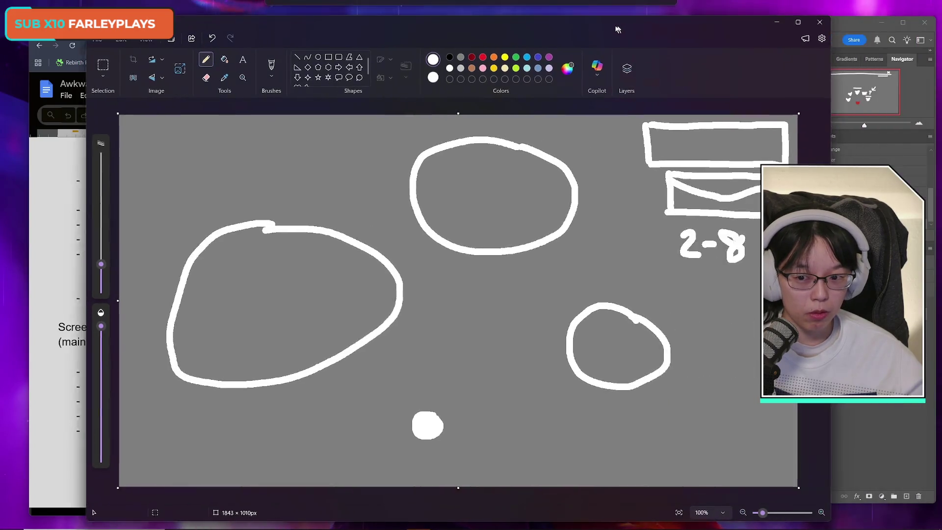
{"action": "left_click_drag", "start_coordinate": [762, 294], "coordinate": [668, 294]}
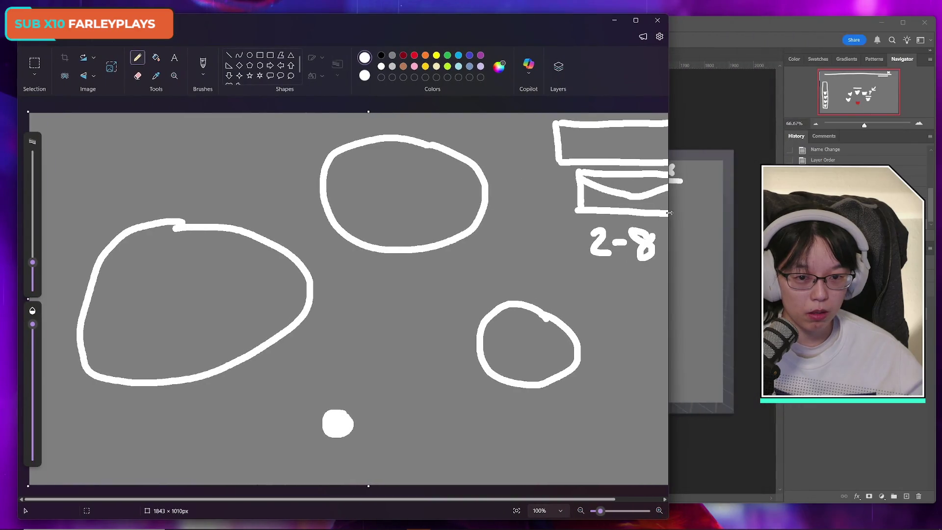
{"action": "left_click_drag", "start_coordinate": [295, 500], "coordinate": [316, 501]}
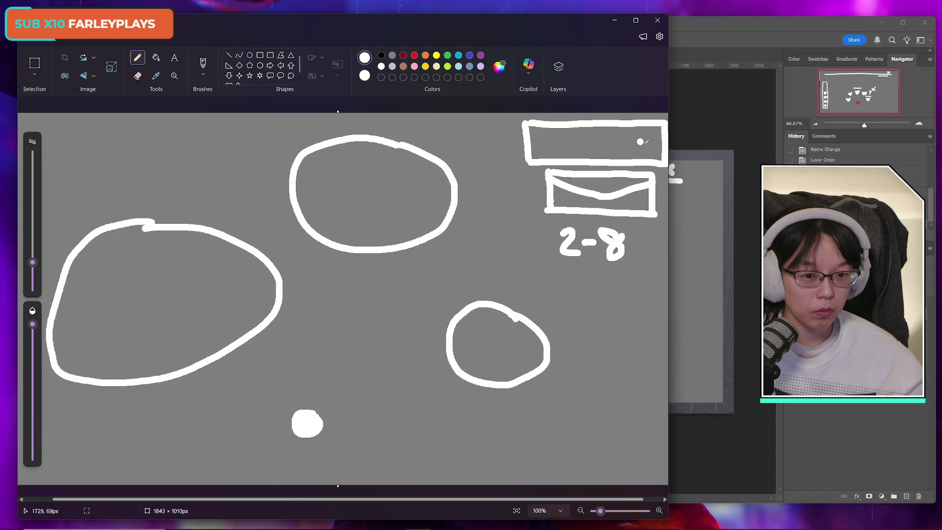
{"action": "mouse_move", "coordinate": [668, 148]}
{"action": "left_mouse_down"}
{"action": "mouse_move", "coordinate": [778, 148]}
{"action": "mouse_move", "coordinate": [767, 148]}
{"action": "left_mouse_up"}
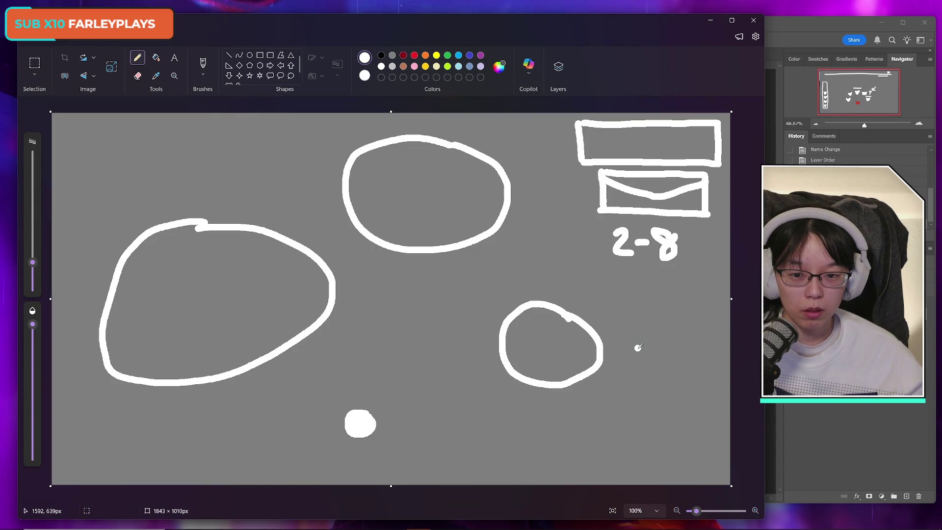
Place a small dot near the small circle, removing a stray dot from the top oval
{"action": "left_click", "coordinate": [620, 349]}
{"action": "key", "text": "ctrl+z"}
{"action": "left_click", "coordinate": [536, 290]}
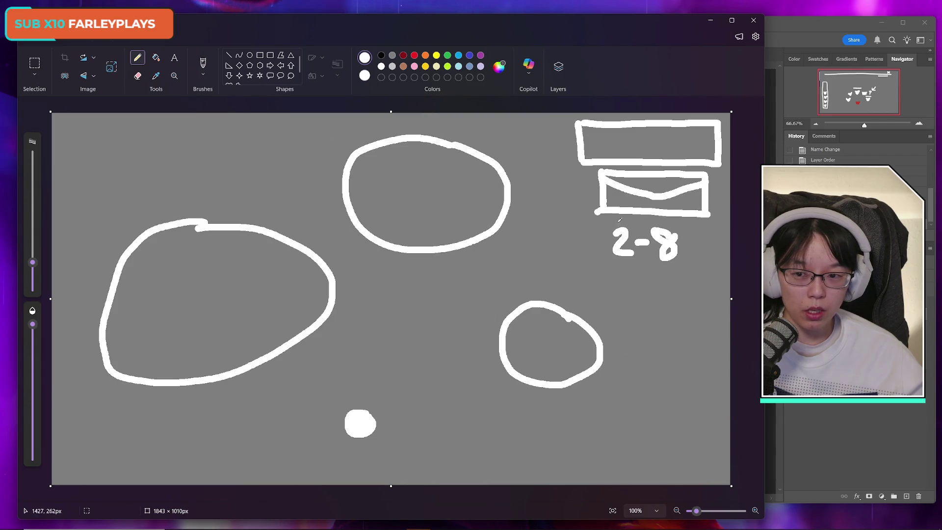
Draw the top-left rectangle, undoing the uneven first attempt and redrawing all four sides
{"action": "mouse_move", "coordinate": [63, 127]}
{"action": "left_mouse_down"}
{"action": "mouse_move", "coordinate": [77, 143]}
{"action": "mouse_move", "coordinate": [179, 125]}
{"action": "mouse_move", "coordinate": [200, 210]}
{"action": "left_mouse_up"}
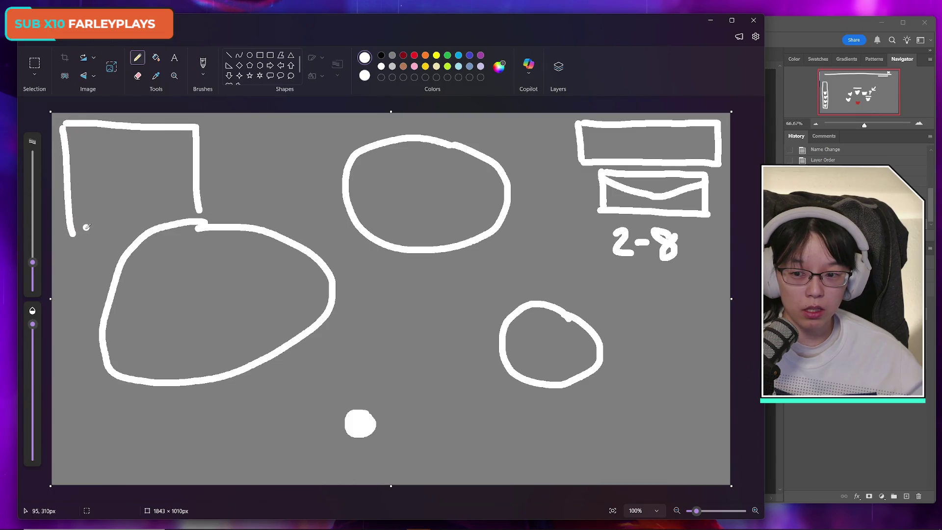
{"action": "left_click_drag", "start_coordinate": [79, 230], "coordinate": [223, 224]}
{"action": "key", "text": "ctrl+z"}
{"action": "key", "text": "ctrl+z"}
{"action": "key", "text": "ctrl+z"}
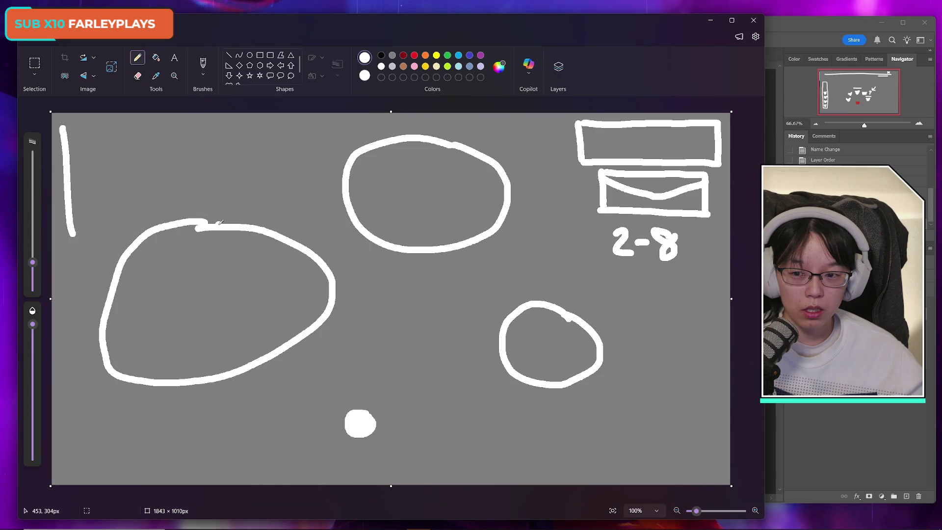
{"action": "mouse_move", "coordinate": [64, 123]}
{"action": "left_mouse_down"}
{"action": "mouse_move", "coordinate": [57, 224]}
{"action": "mouse_move", "coordinate": [164, 119]}
{"action": "mouse_move", "coordinate": [186, 117]}
{"action": "mouse_move", "coordinate": [189, 210]}
{"action": "left_mouse_up"}
{"action": "mouse_move", "coordinate": [60, 224]}
{"action": "left_mouse_down"}
{"action": "mouse_move", "coordinate": [186, 220]}
{"action": "mouse_move", "coordinate": [189, 143]}
{"action": "left_mouse_up"}
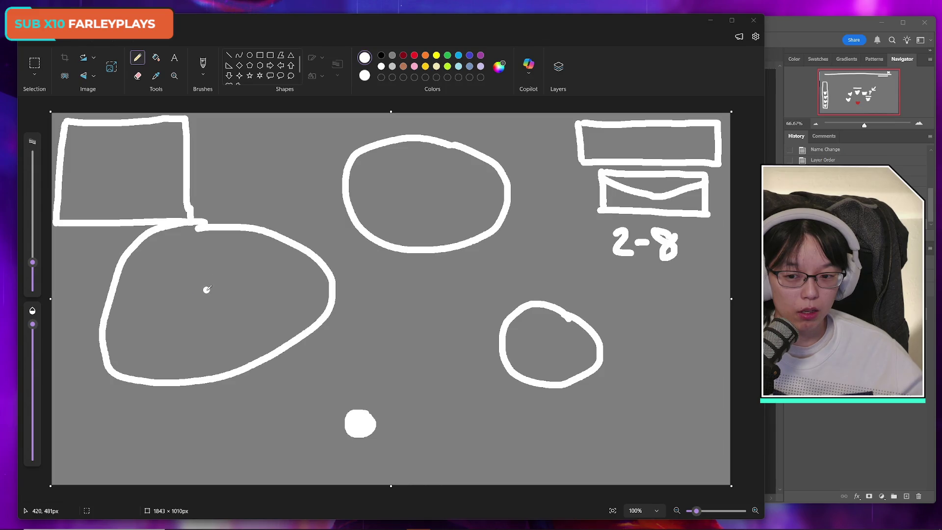
Sketch a 2 and bear heads in the ovals, undo them, then un-maximize the Paint window
{"action": "left_click_drag", "start_coordinate": [196, 288], "coordinate": [230, 312]}
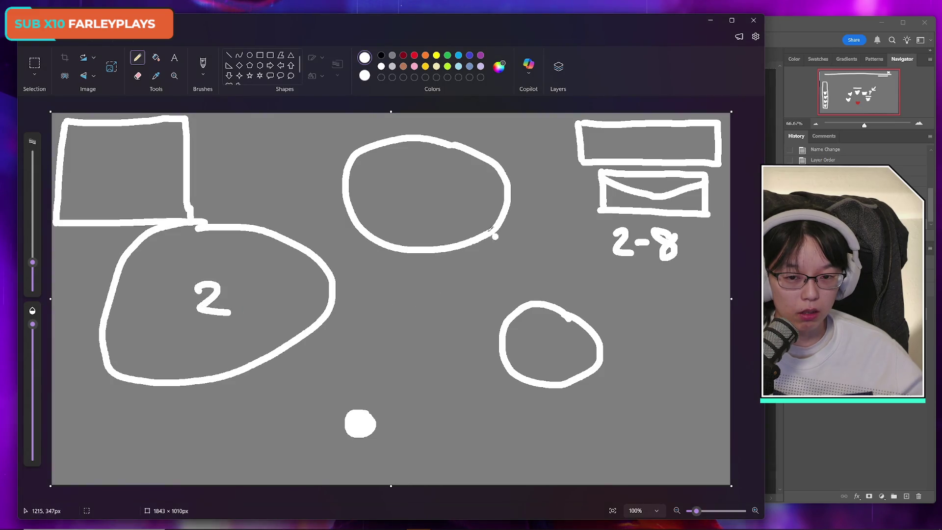
{"action": "mouse_move", "coordinate": [422, 186]}
{"action": "left_mouse_down"}
{"action": "mouse_move", "coordinate": [420, 202]}
{"action": "mouse_move", "coordinate": [408, 182]}
{"action": "mouse_move", "coordinate": [429, 187]}
{"action": "mouse_move", "coordinate": [412, 196]}
{"action": "left_mouse_up"}
{"action": "mouse_move", "coordinate": [546, 346]}
{"action": "left_mouse_down"}
{"action": "mouse_move", "coordinate": [535, 341]}
{"action": "mouse_move", "coordinate": [562, 344]}
{"action": "left_mouse_up"}
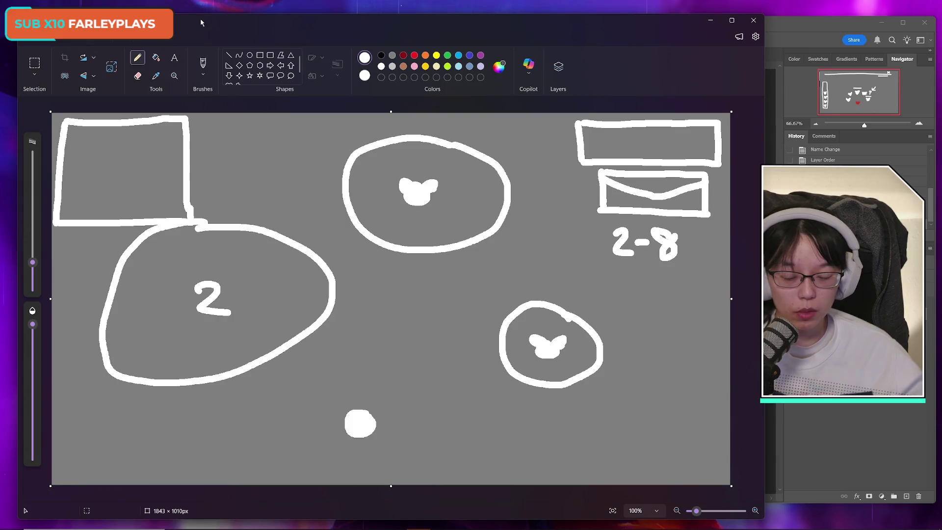
{"action": "key", "text": "ctrl+z"}
{"action": "key", "text": "ctrl+z"}
{"action": "key", "text": "ctrl+z"}
{"action": "key", "text": "ctrl+z"}
{"action": "key", "text": "ctrl+z"}
{"action": "key", "text": "ctrl+z"}
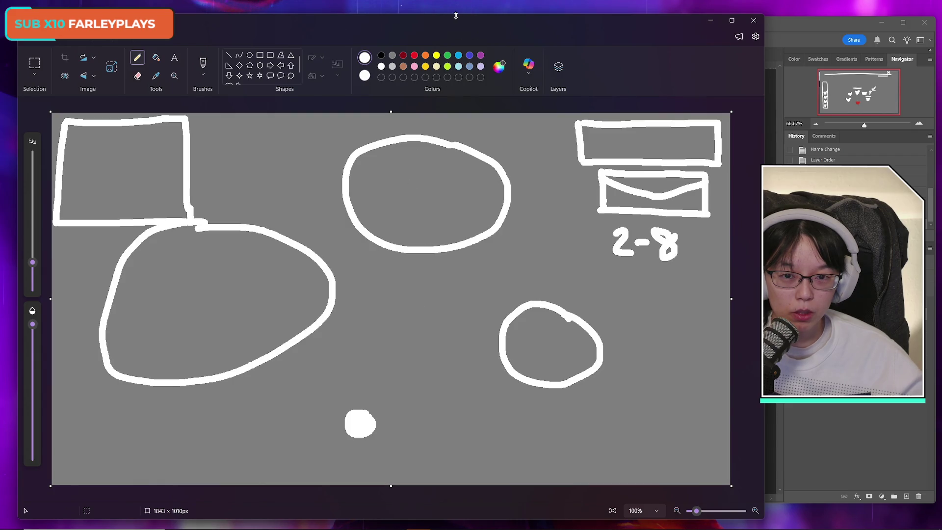
{"action": "mouse_move", "coordinate": [479, 22]}
{"action": "left_mouse_down"}
{"action": "mouse_move", "coordinate": [445, 395]}
{"action": "mouse_move", "coordinate": [444, 510]}
{"action": "mouse_move", "coordinate": [491, 235]}
{"action": "left_mouse_up"}
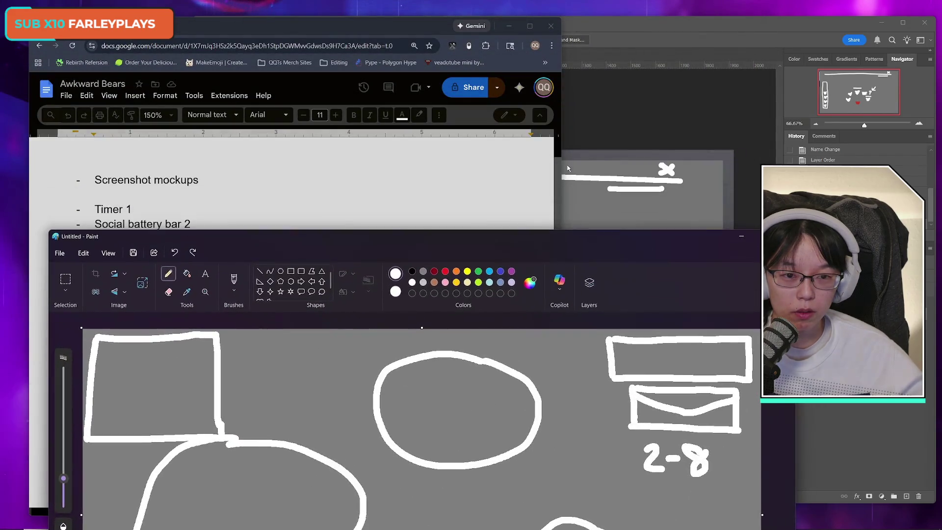
Look over the Photoshop mockup, then bring Paint back in front, moved to the screen top
{"action": "left_click", "coordinate": [640, 30]}
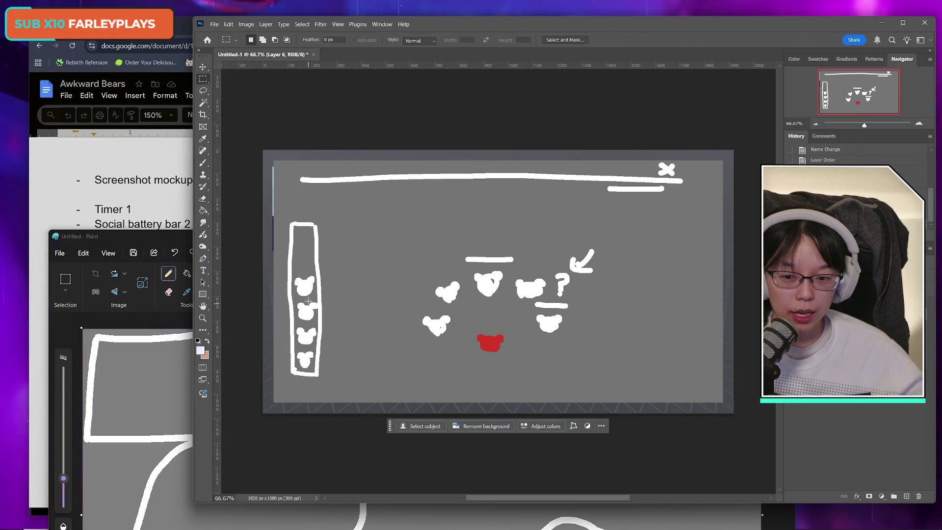
{"action": "left_click", "coordinate": [188, 236]}
{"action": "mouse_move", "coordinate": [236, 237]}
{"action": "left_mouse_down"}
{"action": "mouse_move", "coordinate": [238, 31]}
{"action": "mouse_move", "coordinate": [224, 20]}
{"action": "mouse_move", "coordinate": [199, 31]}
{"action": "left_mouse_up"}
{"action": "key", "text": "alt+Tab"}
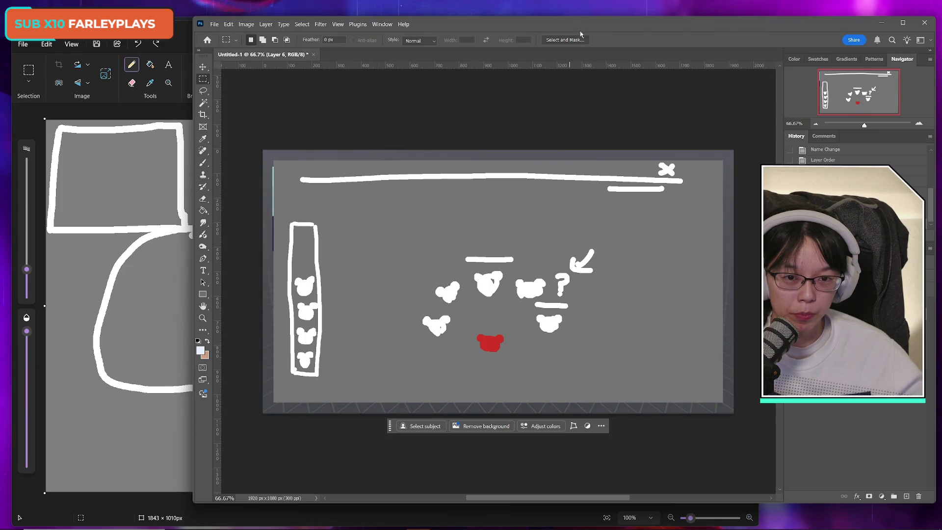
{"action": "left_click", "coordinate": [191, 37]}
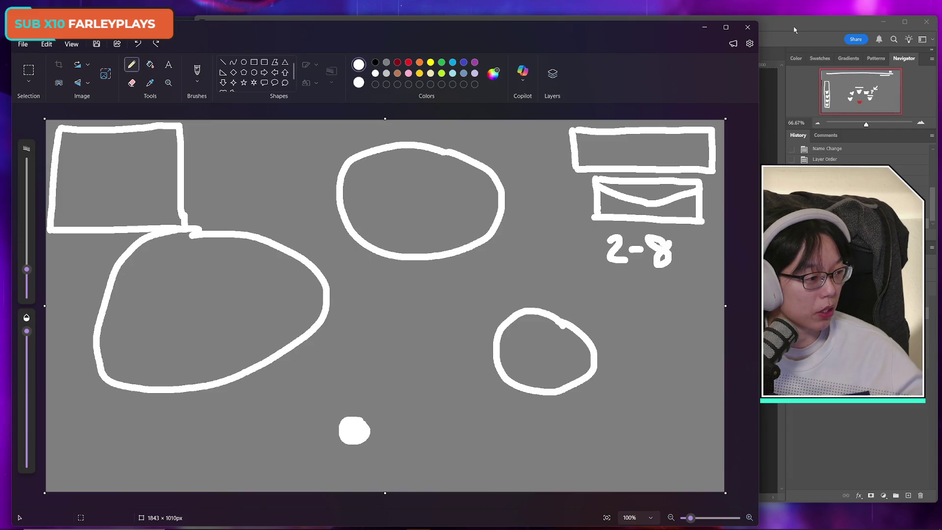
After glancing at the Photoshop mockup, undo the top-left rectangle in the Paint sketch
{"action": "left_click", "coordinate": [794, 30]}
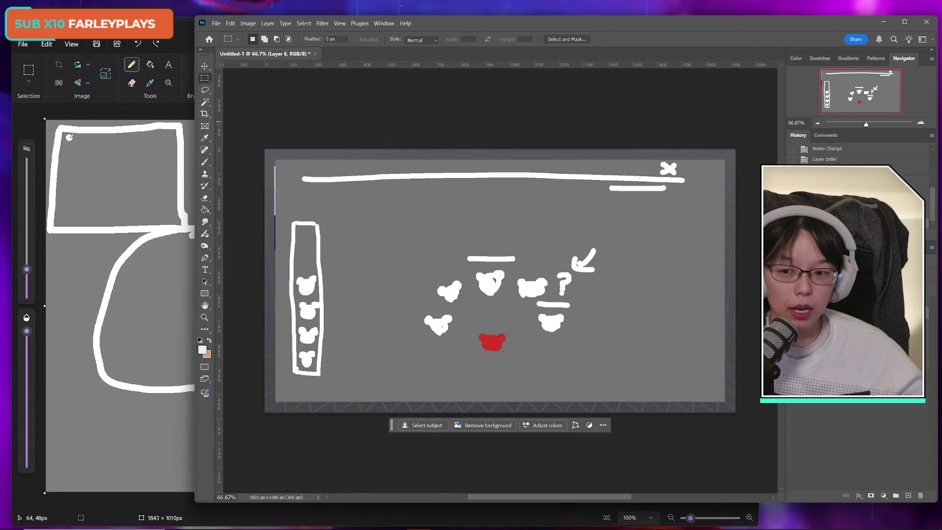
{"action": "left_click", "coordinate": [84, 152]}
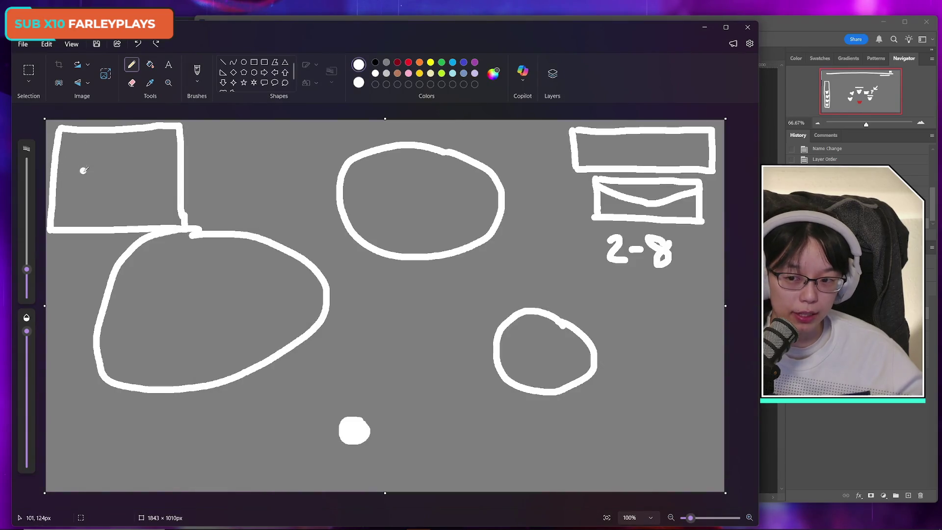
{"action": "key", "text": "ctrl+z"}
{"action": "key", "text": "ctrl+z"}
{"action": "key", "text": "ctrl+z"}
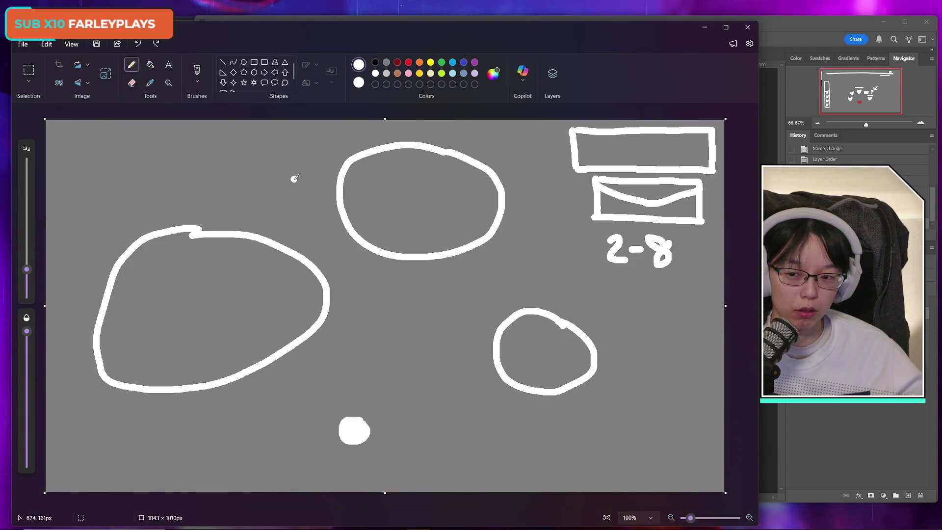
Open the shared game screenshot from Discord via its taskbar preview
{"action": "mouse_move", "coordinate": [466, 523]}
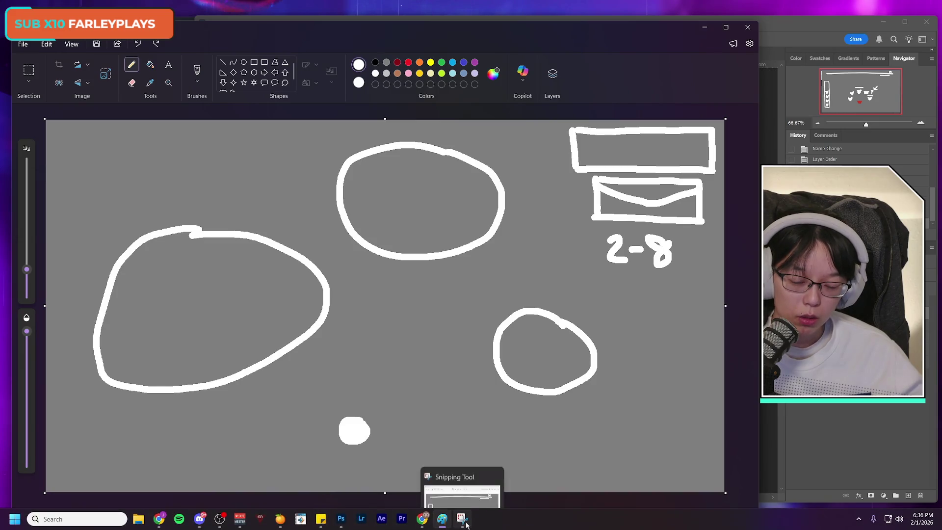
{"action": "mouse_move", "coordinate": [219, 524]}
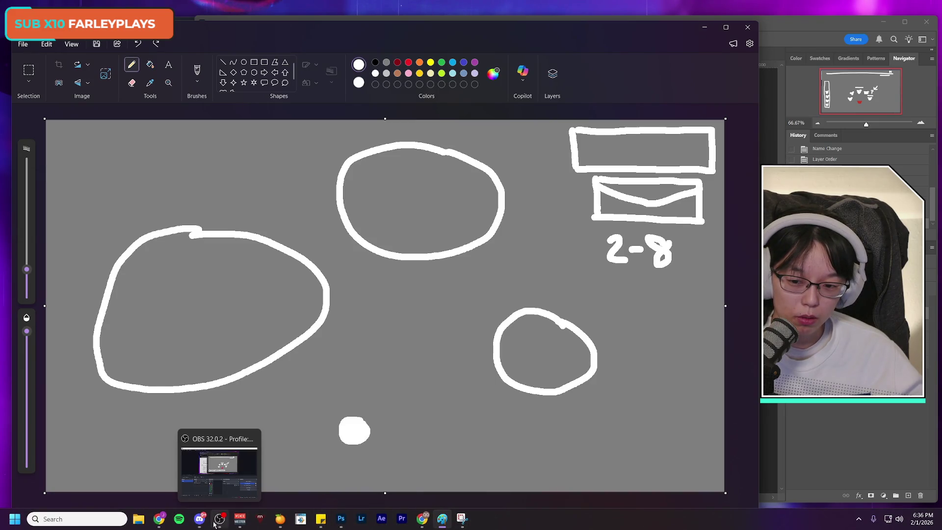
{"action": "left_click", "coordinate": [201, 466]}
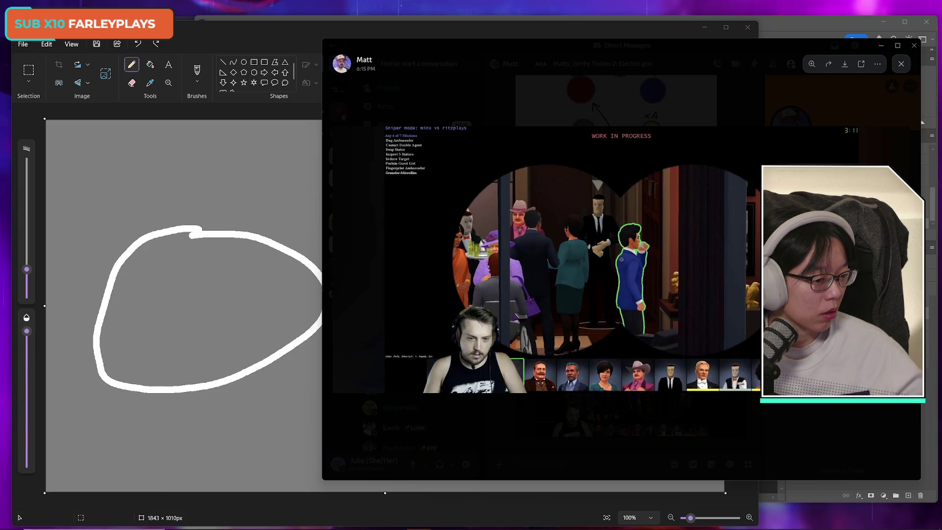
Bring the Paint sketch back in front of the Discord image viewer
{"action": "left_click", "coordinate": [353, 34]}
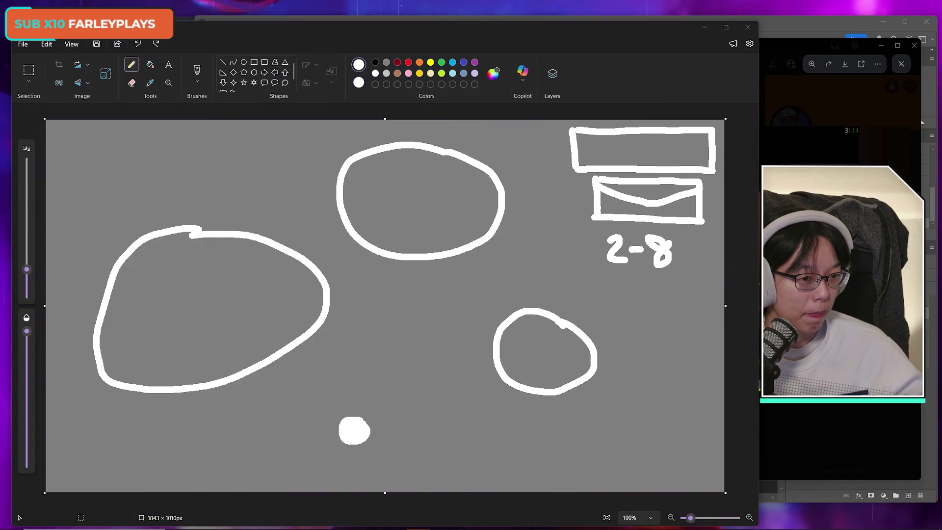
Nudge the Paint window slightly, then bring the Photoshop mockup in front
{"action": "left_click_drag", "start_coordinate": [626, 35], "coordinate": [591, 23]}
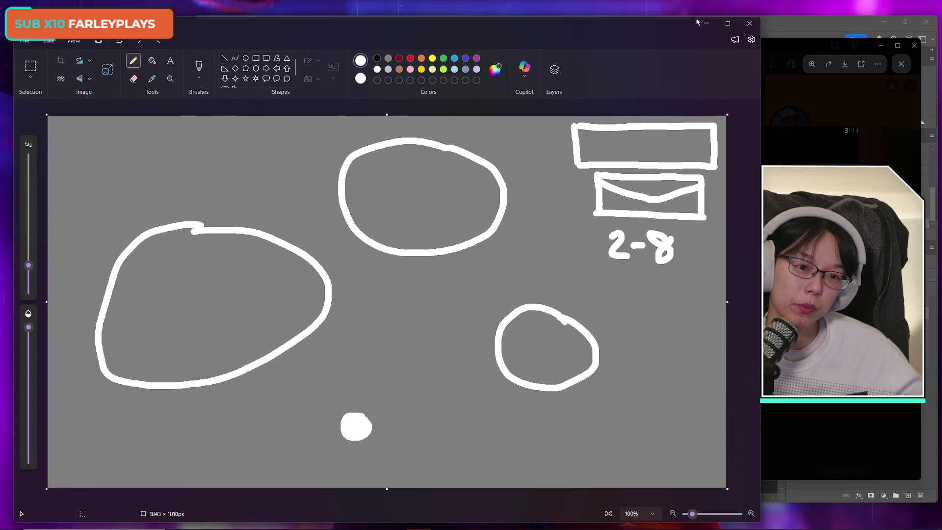
{"action": "left_click", "coordinate": [803, 25]}
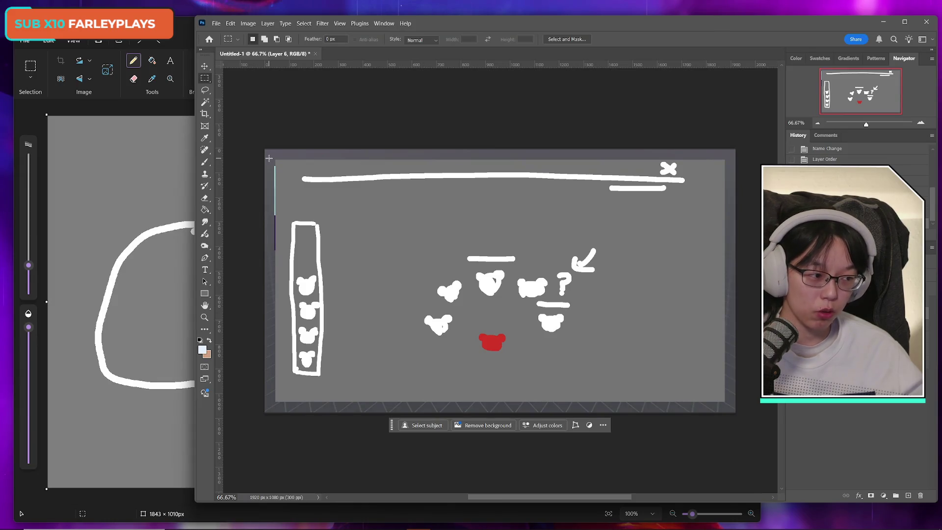
Switch from the Photoshop mockup back to the Paint sketch with Alt+Tab
{"action": "key", "text": "alt+Tab"}
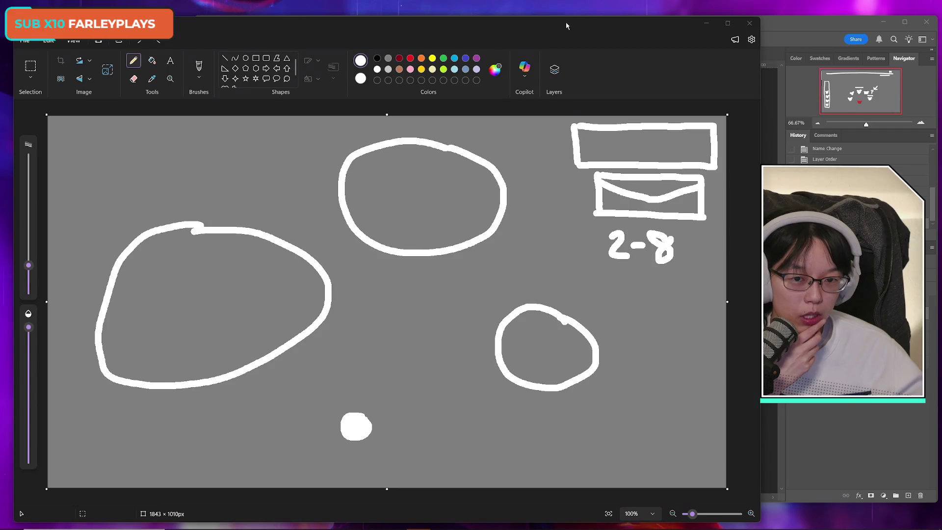
Shift the Paint window slightly right and draw a white X in the top oval
{"action": "left_click_drag", "start_coordinate": [565, 22], "coordinate": [575, 22]}
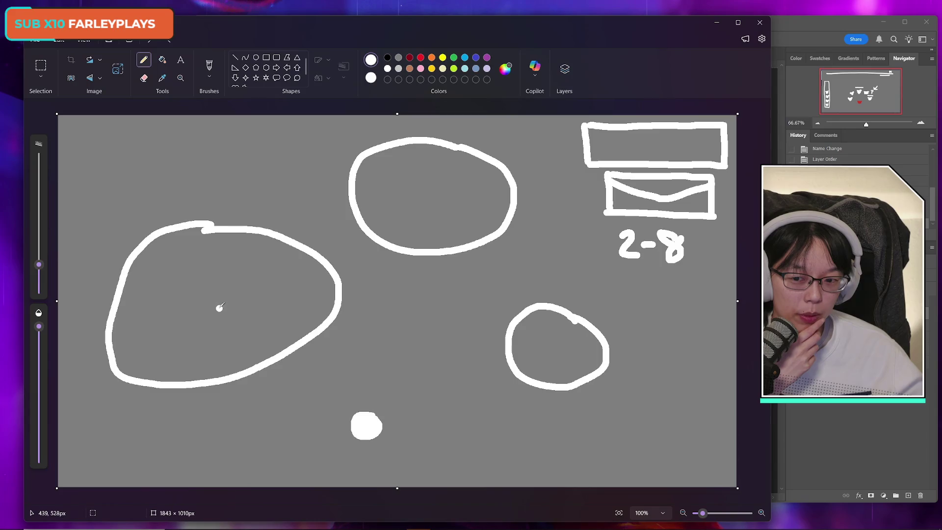
{"action": "left_click", "coordinate": [227, 145]}
{"action": "key", "text": "ctrl+z"}
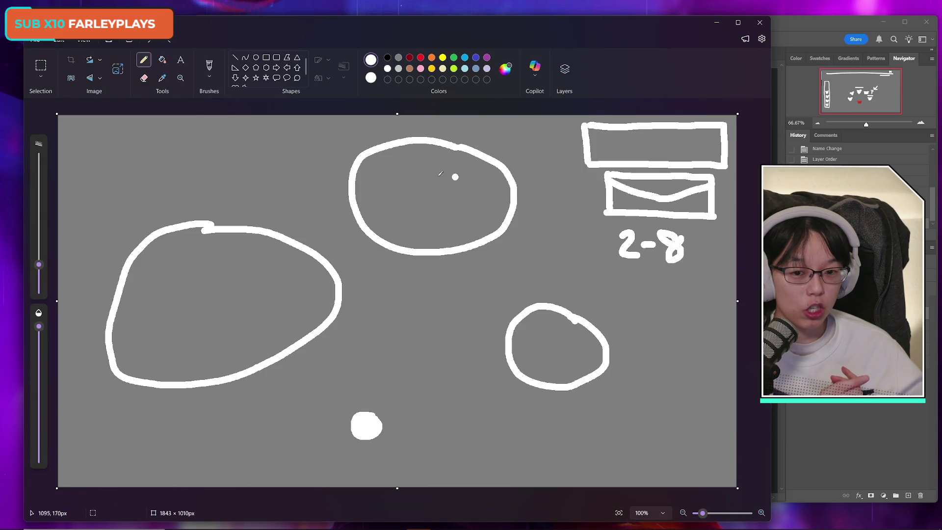
{"action": "left_click_drag", "start_coordinate": [429, 168], "coordinate": [429, 205]}
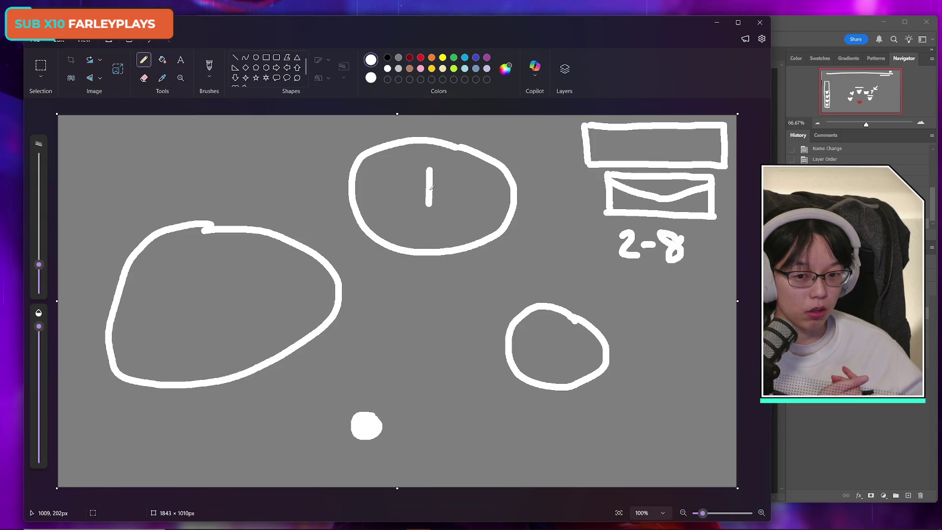
{"action": "left_click_drag", "start_coordinate": [446, 172], "coordinate": [409, 198]}
Dab filled white dots in the small lower circle and large left oval, undoing stray marks
{"action": "left_click", "coordinate": [535, 207]}
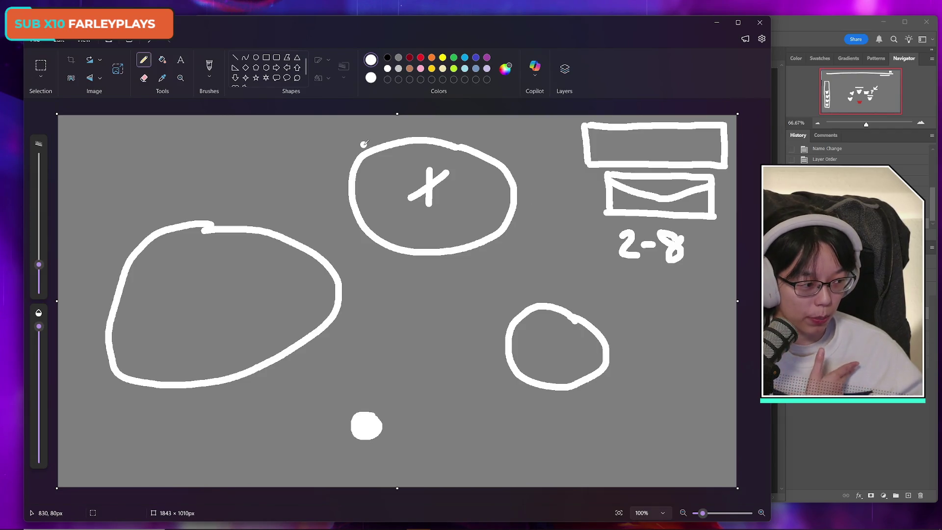
{"action": "left_click", "coordinate": [378, 154]}
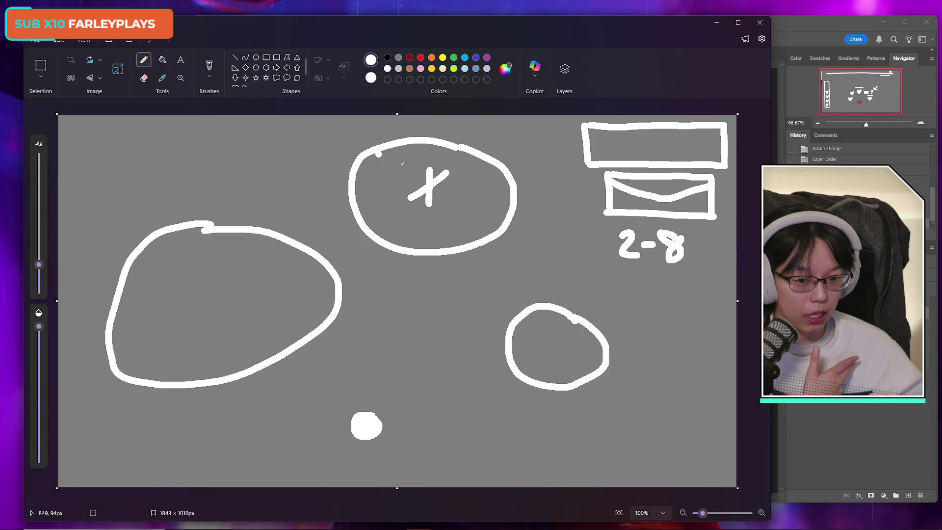
{"action": "left_click", "coordinate": [548, 349]}
{"action": "left_click_drag", "start_coordinate": [548, 349], "coordinate": [551, 355]}
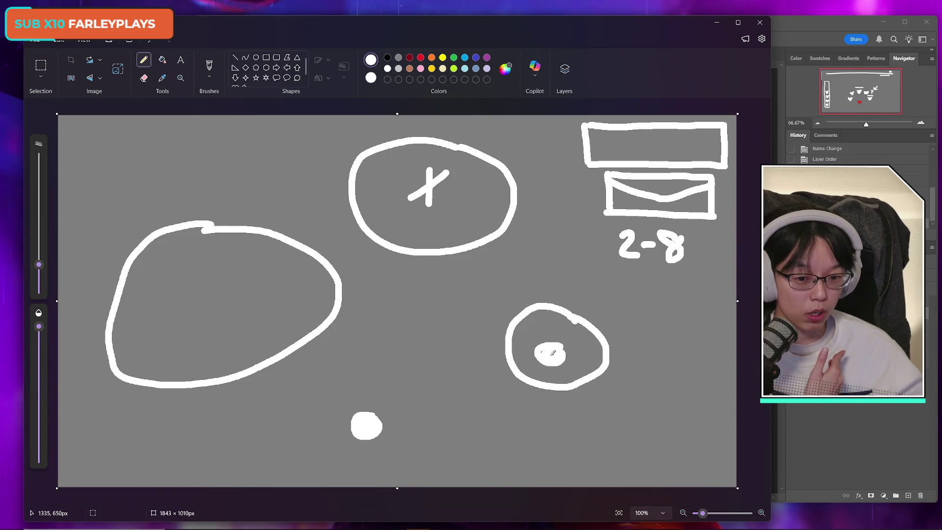
{"action": "mouse_move", "coordinate": [219, 305]}
{"action": "left_mouse_down"}
{"action": "mouse_move", "coordinate": [213, 295]}
{"action": "mouse_move", "coordinate": [226, 304]}
{"action": "left_mouse_up"}
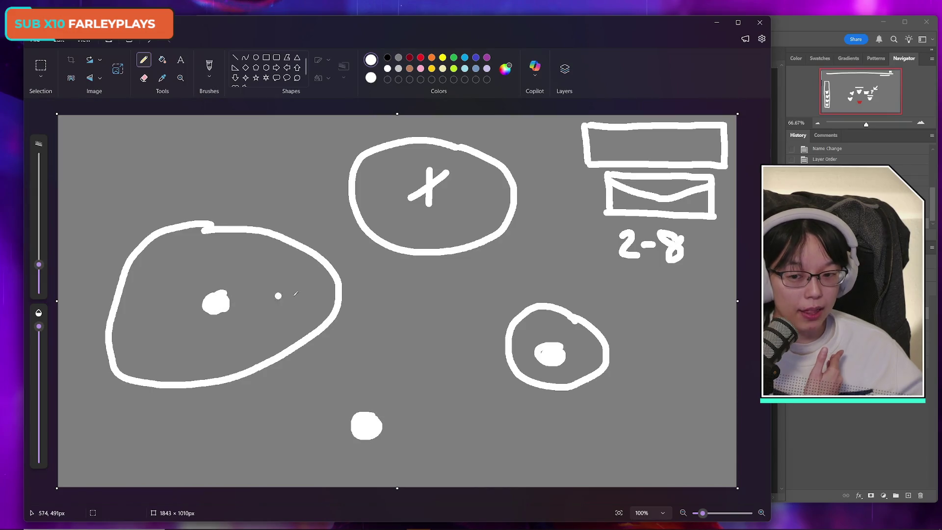
{"action": "left_click", "coordinate": [395, 161]}
{"action": "key", "text": "ctrl+z"}
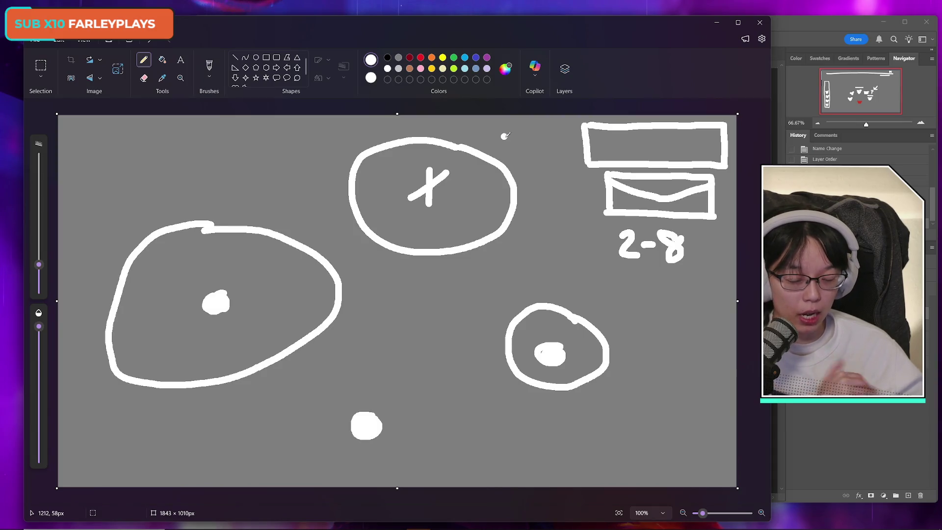
{"action": "key", "text": "ctrl+z"}
{"action": "key", "text": "ctrl+z"}
{"action": "key", "text": "ctrl+z"}
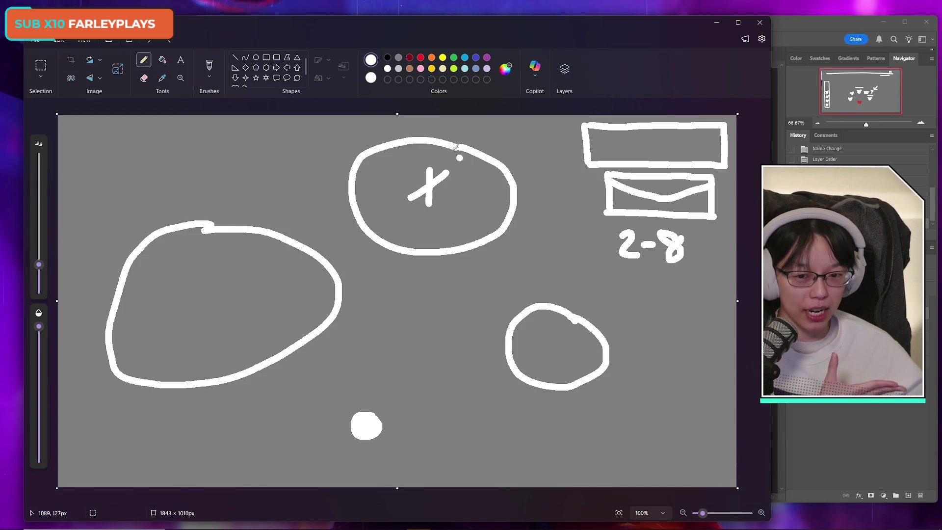
Add a dot below the X in the top oval, then undo it
{"action": "left_click", "coordinate": [440, 215]}
{"action": "key", "text": "ctrl+z"}
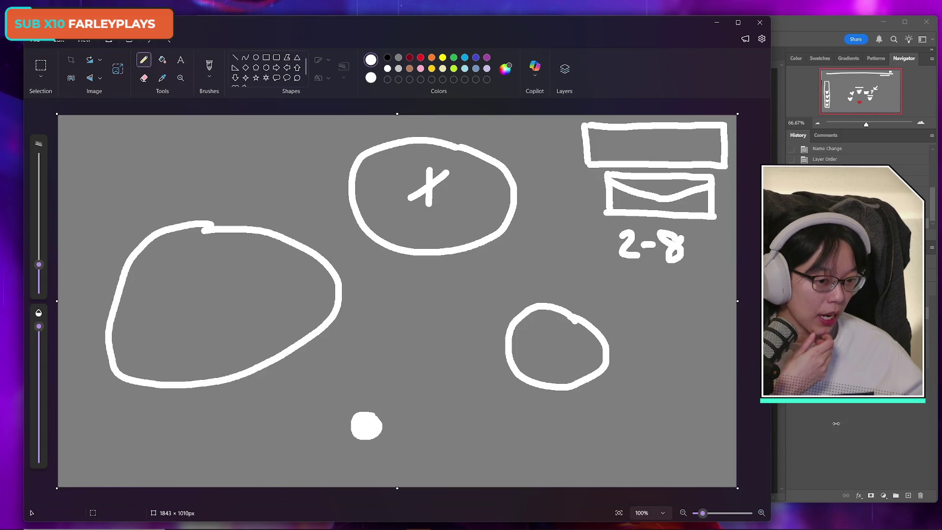
Narrow the Paint window, move it right, then bring the Photoshop mockup in front
{"action": "left_click_drag", "start_coordinate": [770, 294], "coordinate": [734, 294]}
{"action": "left_click_drag", "start_coordinate": [561, 27], "coordinate": [638, 24]}
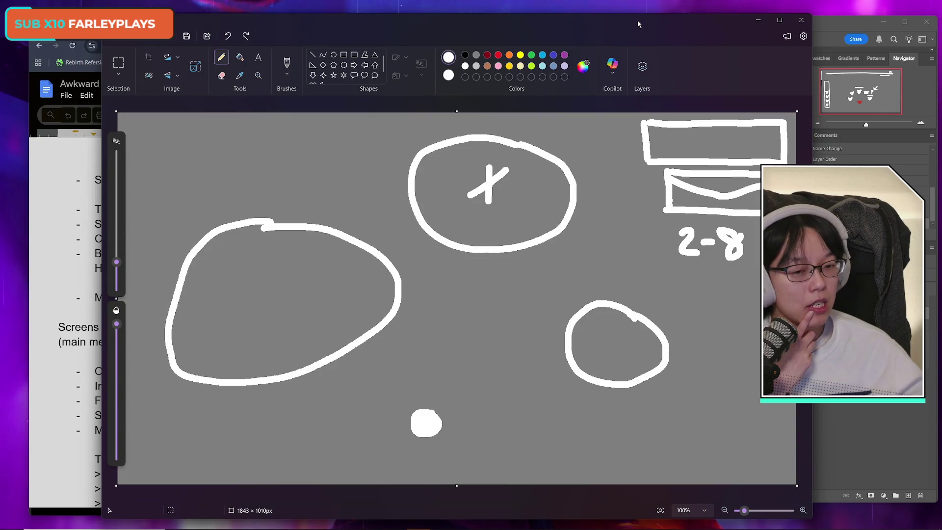
{"action": "left_click", "coordinate": [829, 26]}
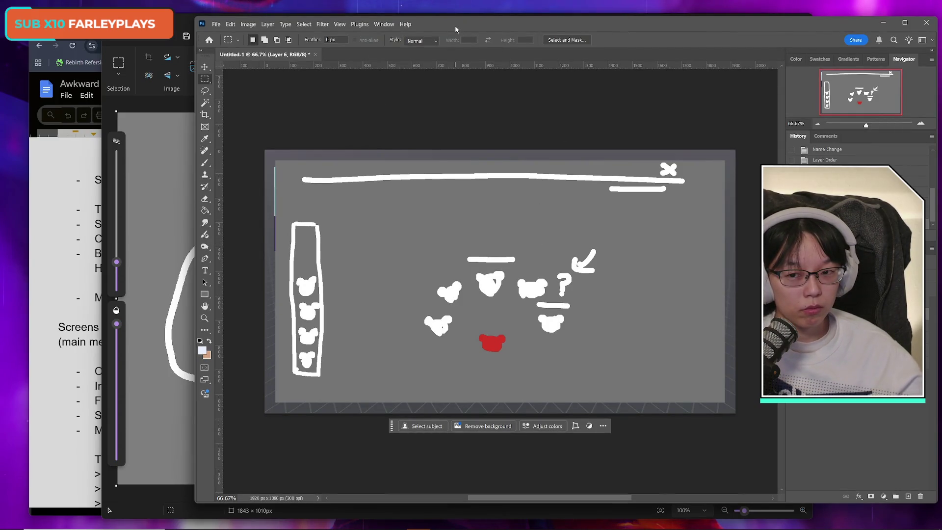
Marquee-select the bear-counter column on the mockup's left edge, then return to Paint
{"action": "mouse_move", "coordinate": [276, 212]}
{"action": "left_mouse_down"}
{"action": "mouse_move", "coordinate": [346, 298]}
{"action": "mouse_move", "coordinate": [351, 393]}
{"action": "mouse_move", "coordinate": [334, 386]}
{"action": "left_mouse_up"}
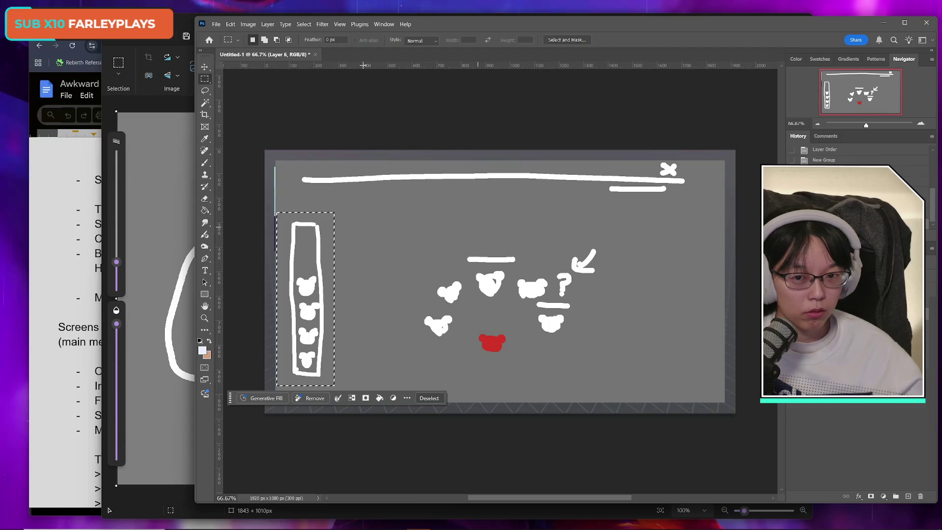
{"action": "left_click", "coordinate": [178, 20]}
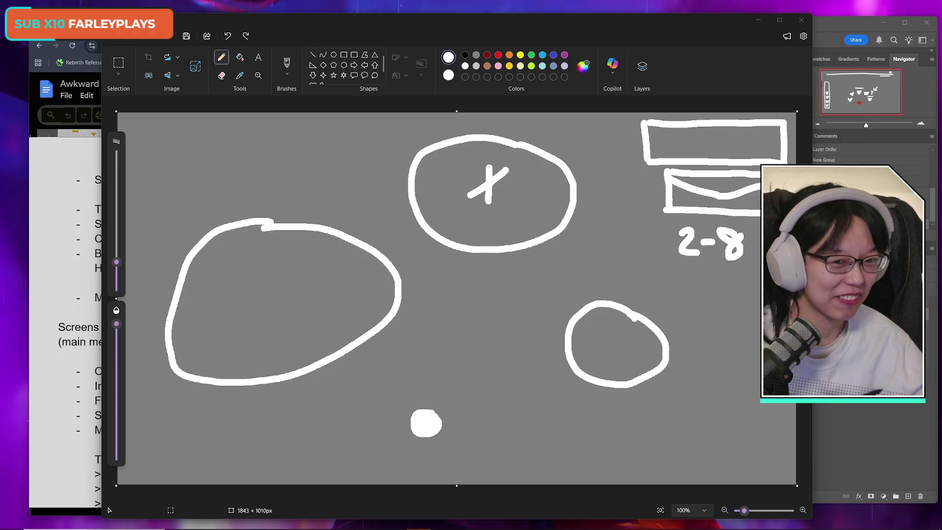
{"action": "left_click_drag", "start_coordinate": [660, 21], "coordinate": [666, 21]}
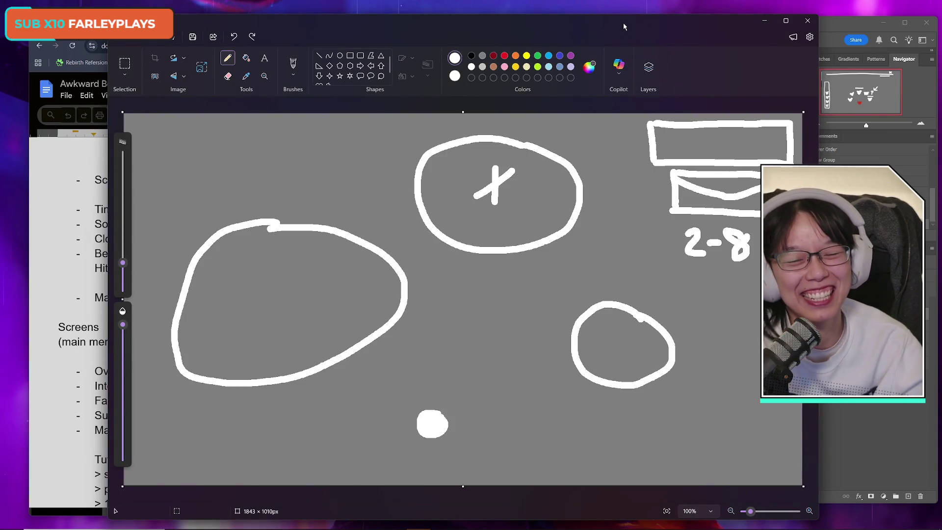
{"action": "mouse_move", "coordinate": [122, 264]}
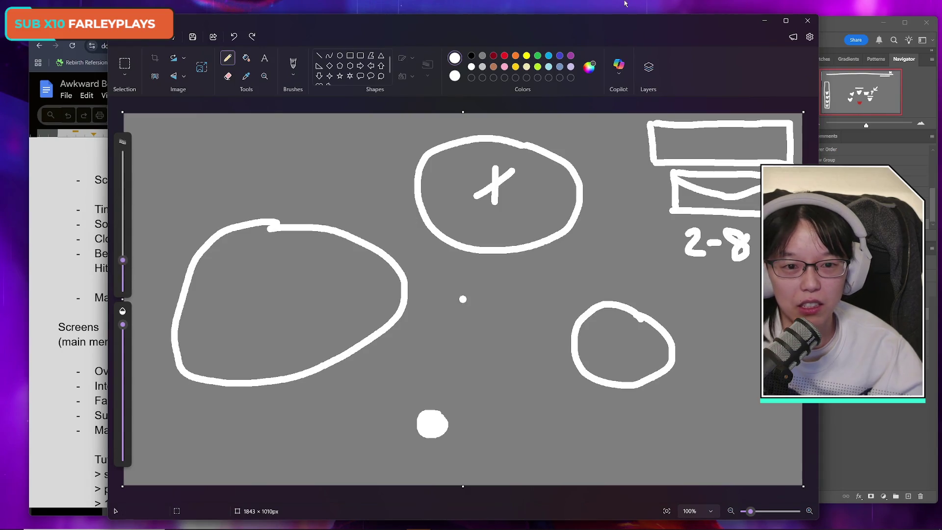
{"action": "mouse_move", "coordinate": [544, 27]}
{"action": "left_mouse_down"}
{"action": "mouse_move", "coordinate": [847, 209]}
{"action": "mouse_move", "coordinate": [529, 26]}
{"action": "mouse_move", "coordinate": [563, 23]}
{"action": "left_mouse_up"}
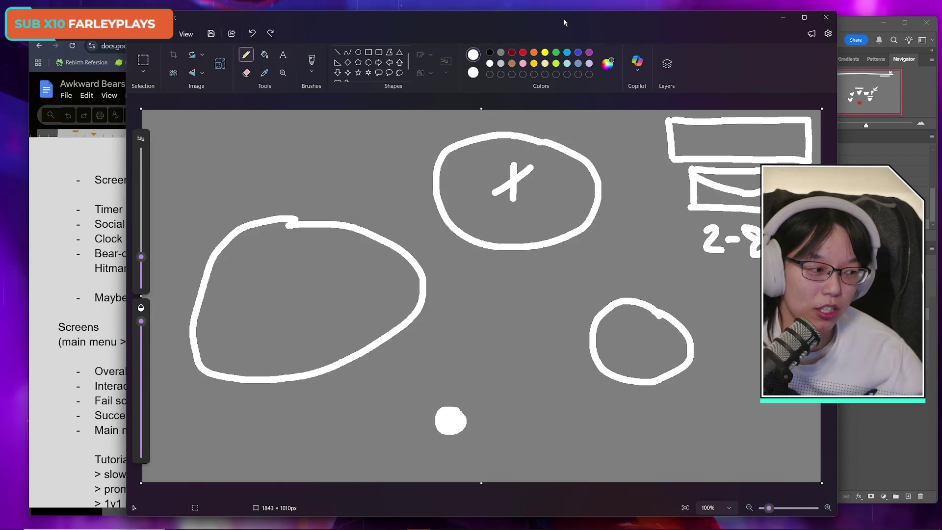
Try drawing dots and a stroke inside the ovals, then undo them all
{"action": "left_click", "coordinate": [660, 369]}
{"action": "key", "text": "ctrl+z"}
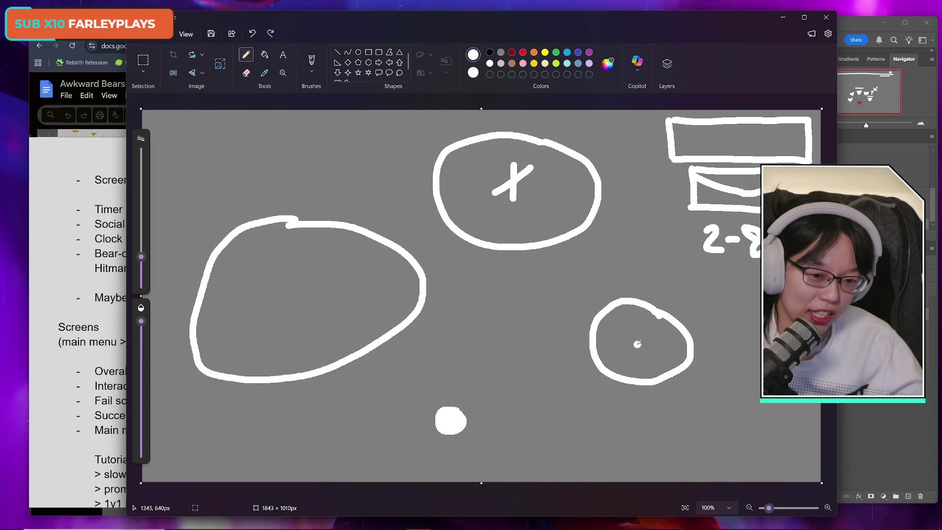
{"action": "left_click_drag", "start_coordinate": [639, 336], "coordinate": [639, 352]}
{"action": "key", "text": "ctrl+z"}
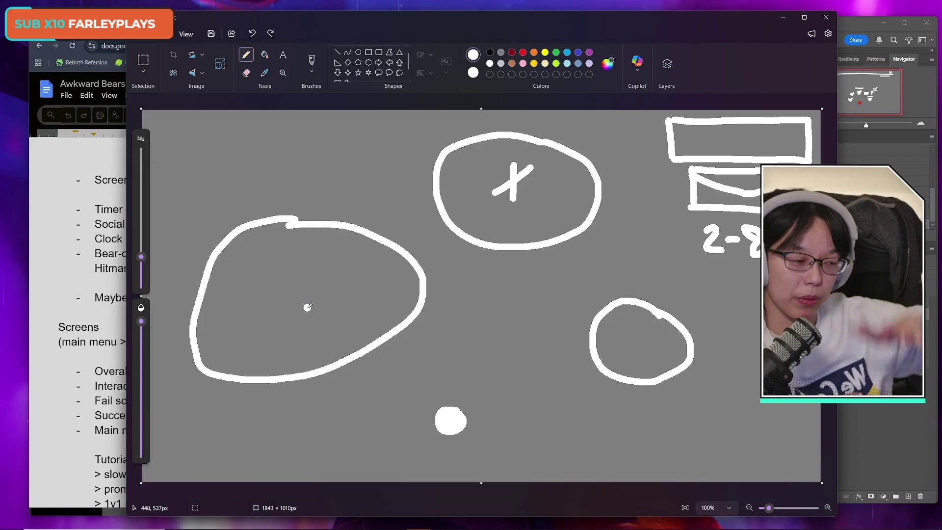
{"action": "left_click_drag", "start_coordinate": [242, 353], "coordinate": [237, 349]}
{"action": "left_click_drag", "start_coordinate": [235, 296], "coordinate": [230, 309]}
{"action": "mouse_move", "coordinate": [249, 276]}
{"action": "left_mouse_down"}
{"action": "mouse_move", "coordinate": [246, 265]}
{"action": "mouse_move", "coordinate": [293, 250]}
{"action": "mouse_move", "coordinate": [334, 256]}
{"action": "mouse_move", "coordinate": [353, 282]}
{"action": "left_mouse_up"}
{"action": "left_click_drag", "start_coordinate": [635, 343], "coordinate": [636, 346]}
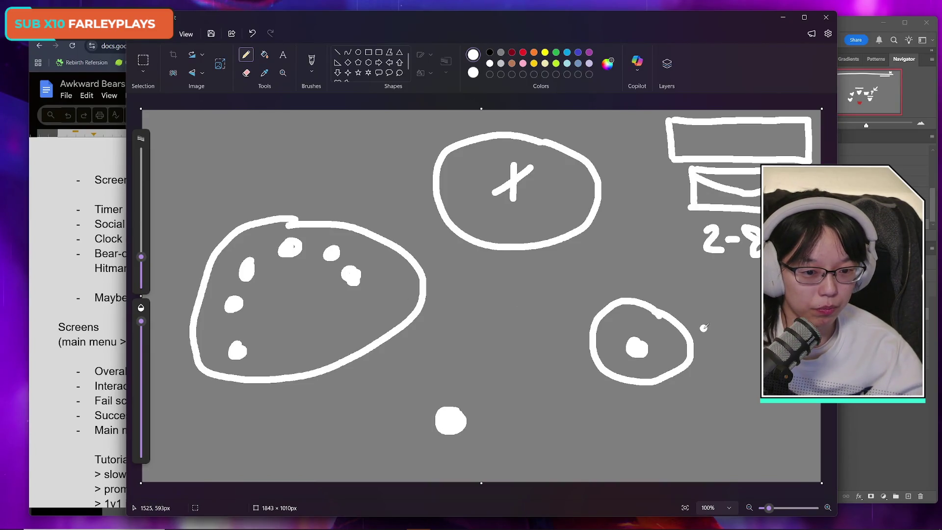
{"action": "key", "text": "ctrl+z"}
{"action": "key", "text": "ctrl+z"}
{"action": "key", "text": "ctrl+z"}
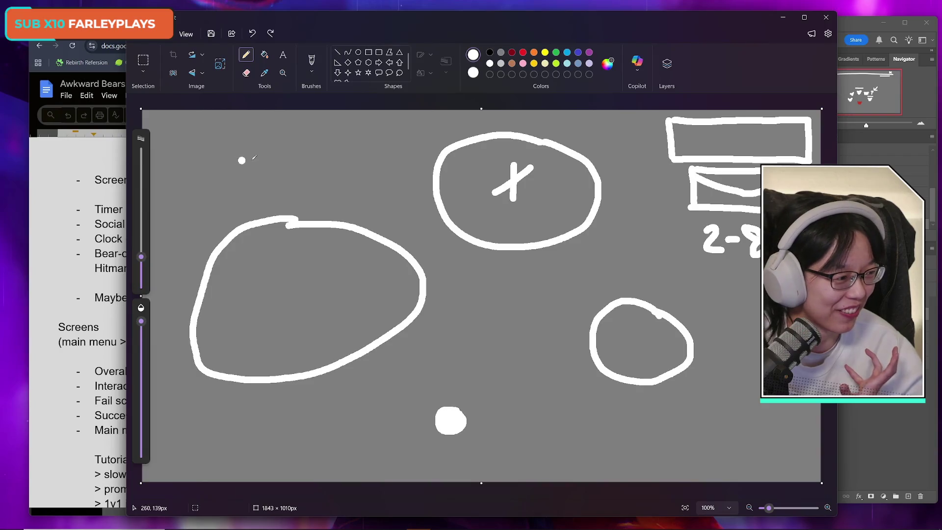
Scribble a small white mark near the canvas top-left, then bring the design notes forward
{"action": "mouse_move", "coordinate": [221, 151]}
{"action": "left_mouse_down"}
{"action": "mouse_move", "coordinate": [253, 150]}
{"action": "mouse_move", "coordinate": [234, 169]}
{"action": "mouse_move", "coordinate": [255, 154]}
{"action": "mouse_move", "coordinate": [265, 162]}
{"action": "mouse_move", "coordinate": [209, 147]}
{"action": "mouse_move", "coordinate": [267, 142]}
{"action": "left_mouse_up"}
{"action": "left_click", "coordinate": [401, 164]}
{"action": "key", "text": "ctrl+z"}
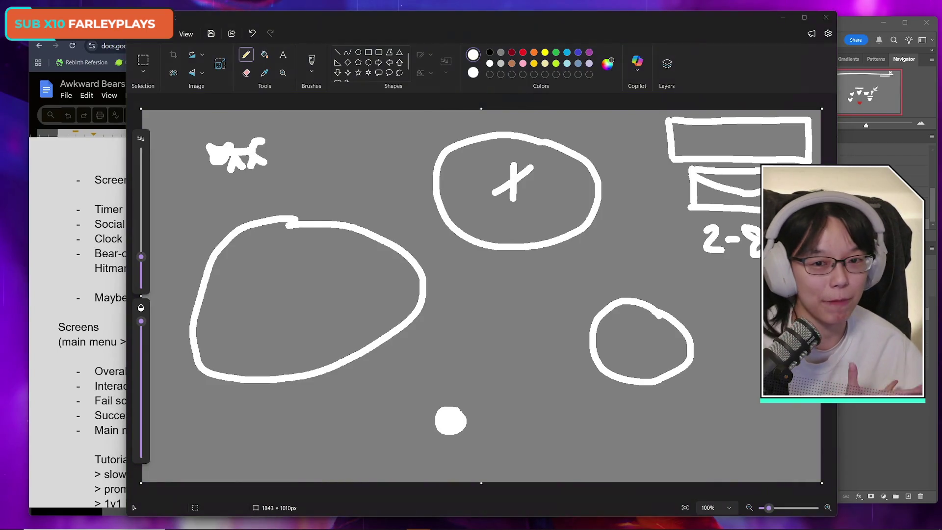
{"action": "left_click", "coordinate": [101, 283]}
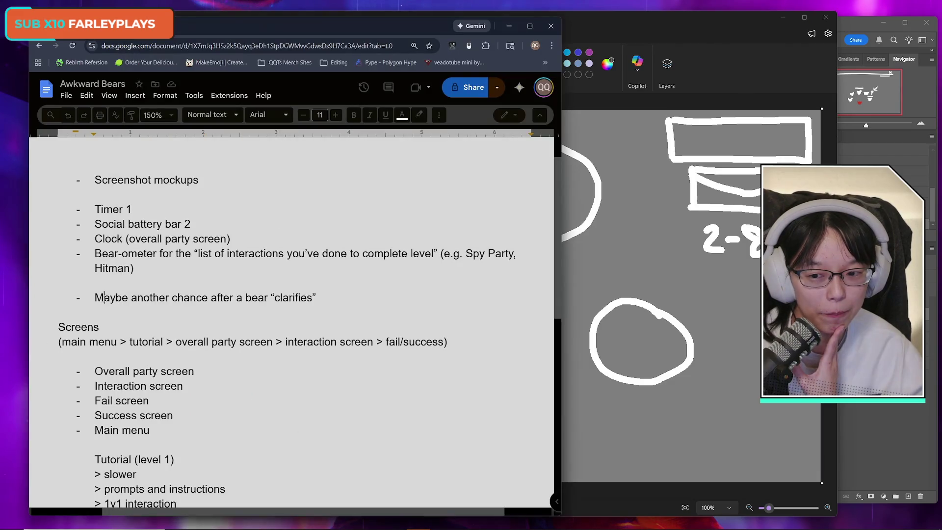
Bring the Photoshop bear mockup in front of the Google Docs notes
{"action": "left_click", "coordinate": [882, 435]}
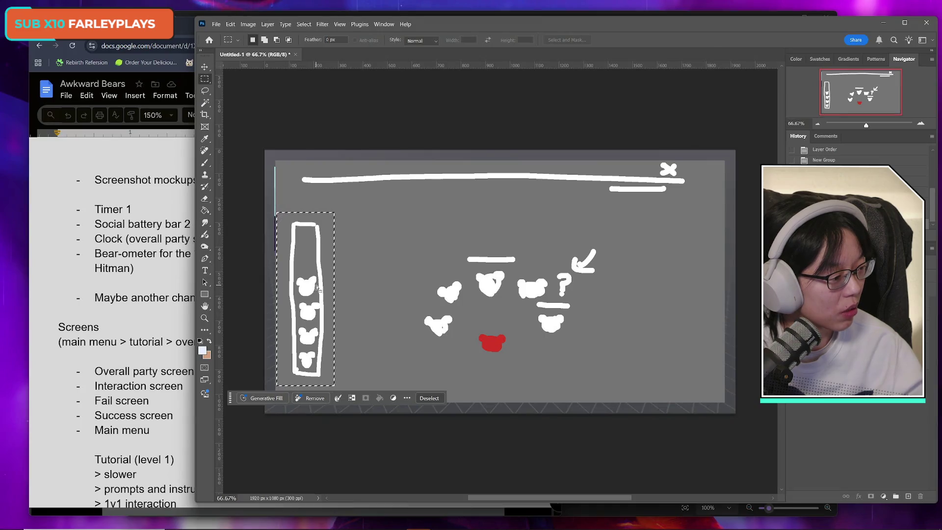
Shift the bear-column marquee slightly left, then return to the notes right after 'Interaction screen'
{"action": "left_click_drag", "start_coordinate": [312, 286], "coordinate": [304, 285]}
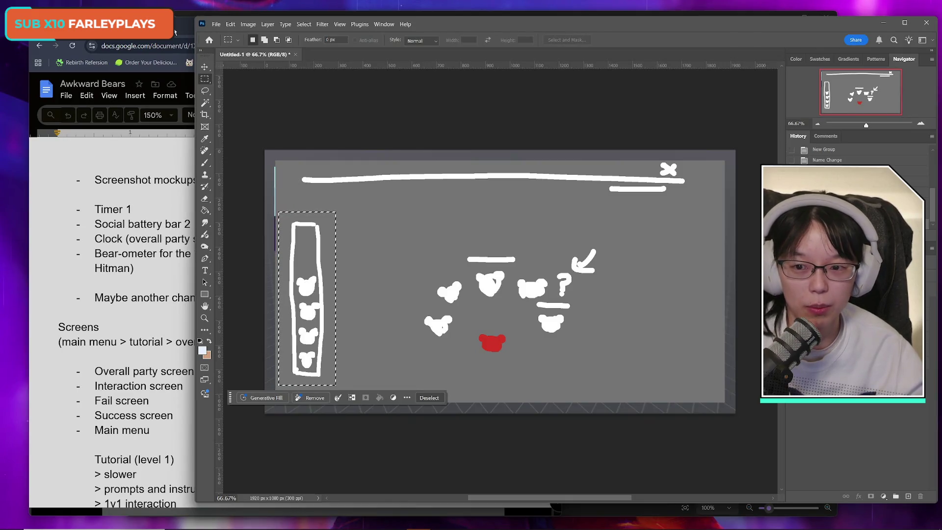
{"action": "left_click", "coordinate": [174, 32]}
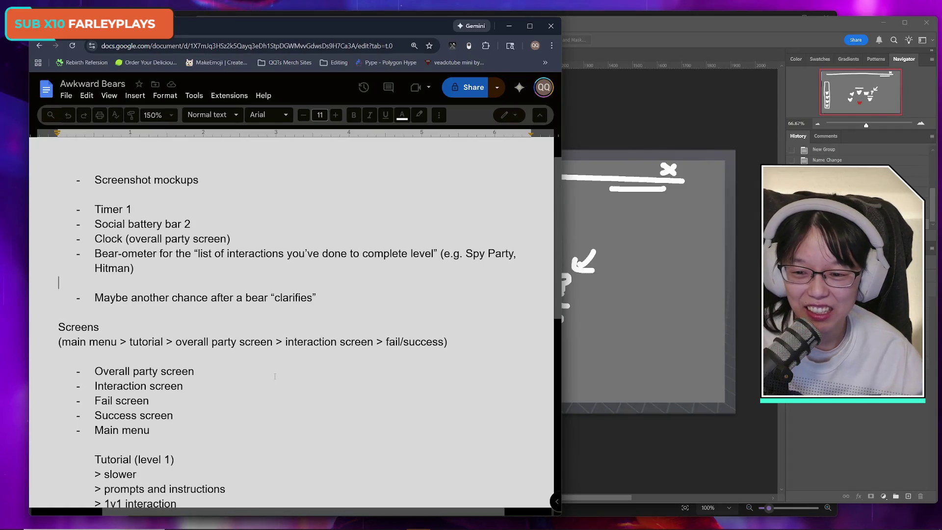
{"action": "scroll", "coordinate": [217, 309], "scroll_direction": "down", "scroll_amount": 2}
{"action": "left_click", "coordinate": [211, 295]}
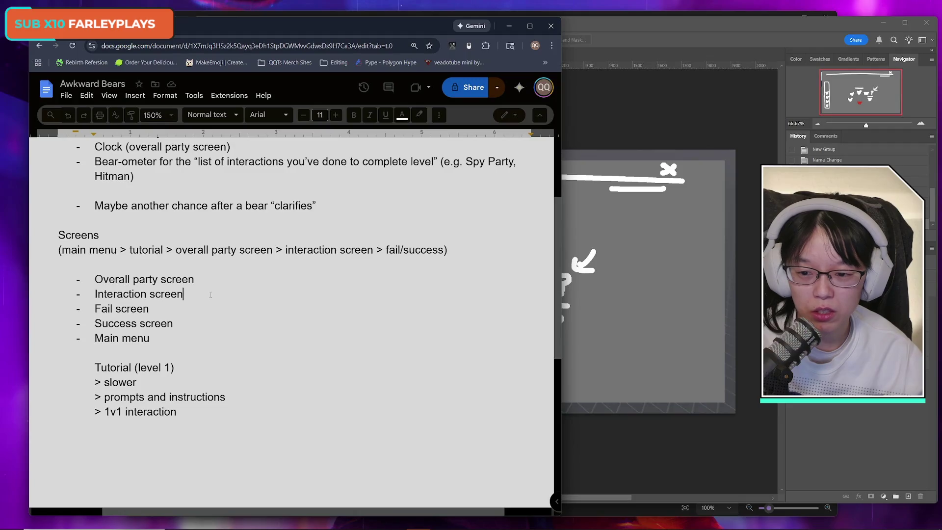
Add blank lines after 'Interaction screen' in the notes, then bring the Paint sketch back
{"action": "key", "text": "BackSpace"}
{"action": "type", "text": "n"}
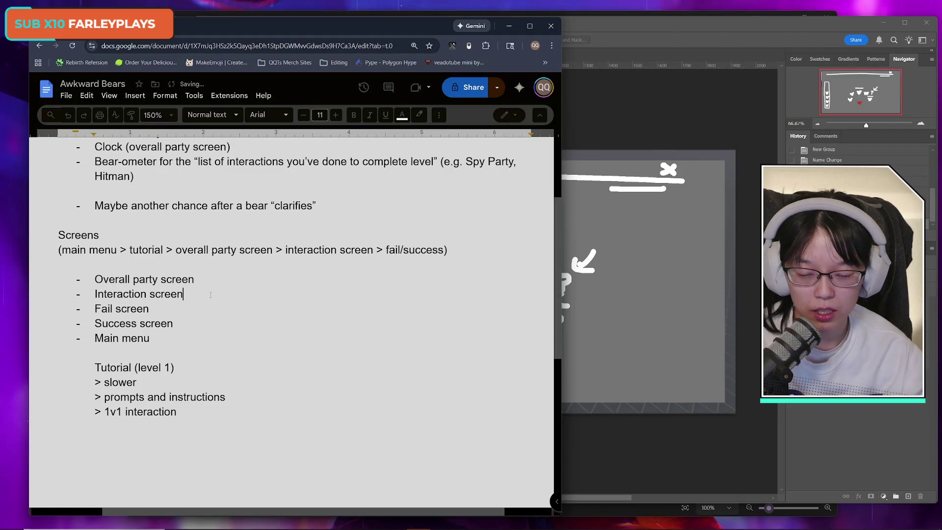
{"action": "key", "text": "Return"}
{"action": "key", "text": "Return"}
{"action": "key", "text": "Return"}
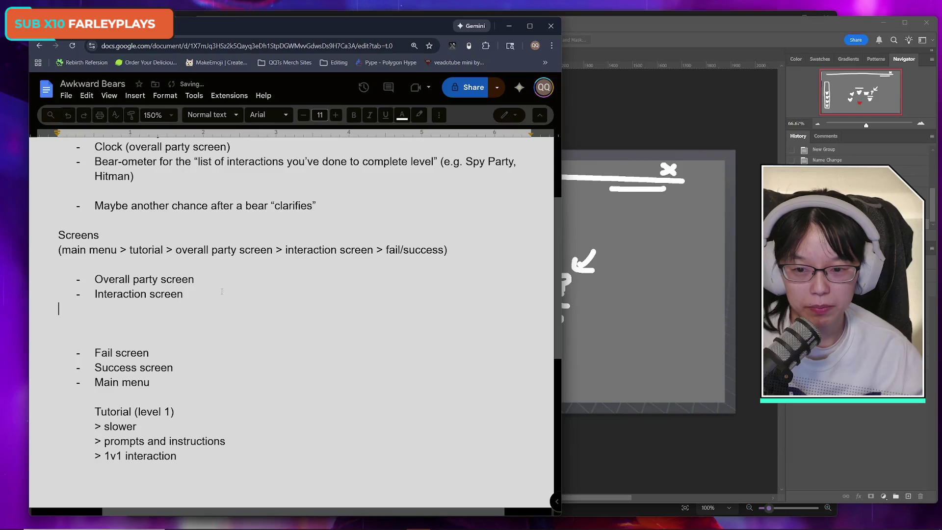
{"action": "key", "text": "alt+Tab"}
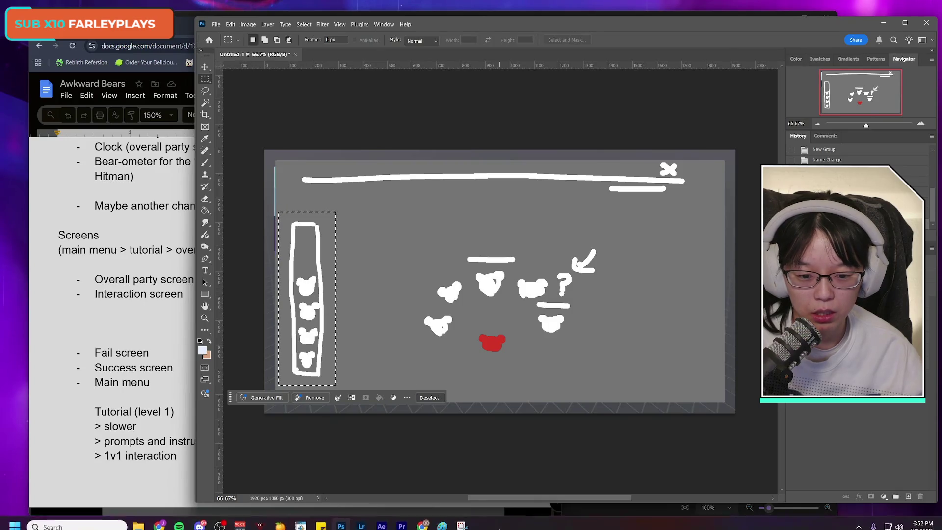
{"action": "left_click", "coordinate": [447, 523]}
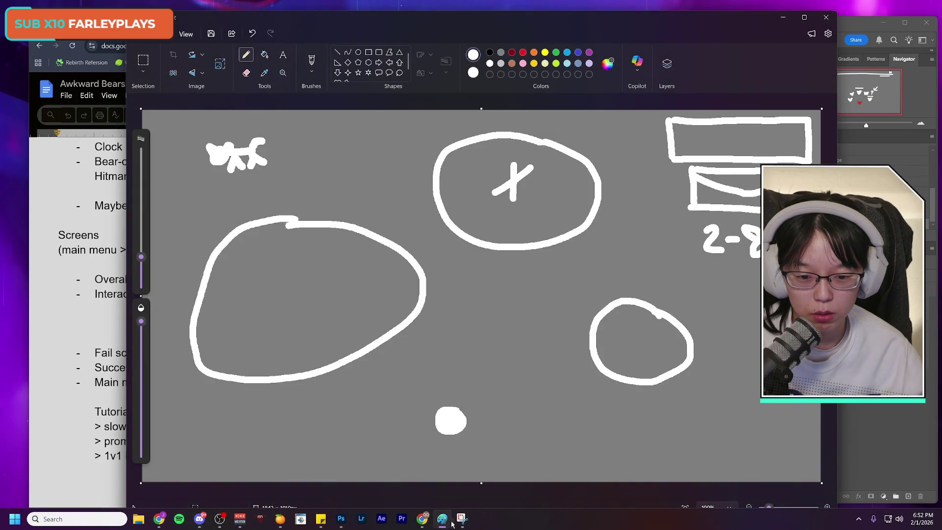
Snip the bear-counter column from the Photoshop mockup as a screen clip, then return to Paint
{"action": "left_click", "coordinate": [463, 521]}
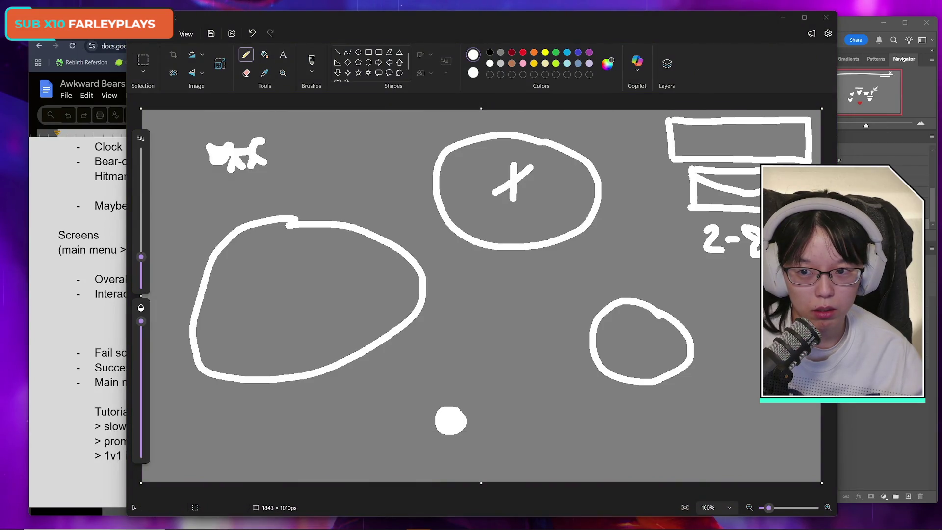
{"action": "left_click", "coordinate": [58, 308]}
{"action": "key", "text": "alt+Tab"}
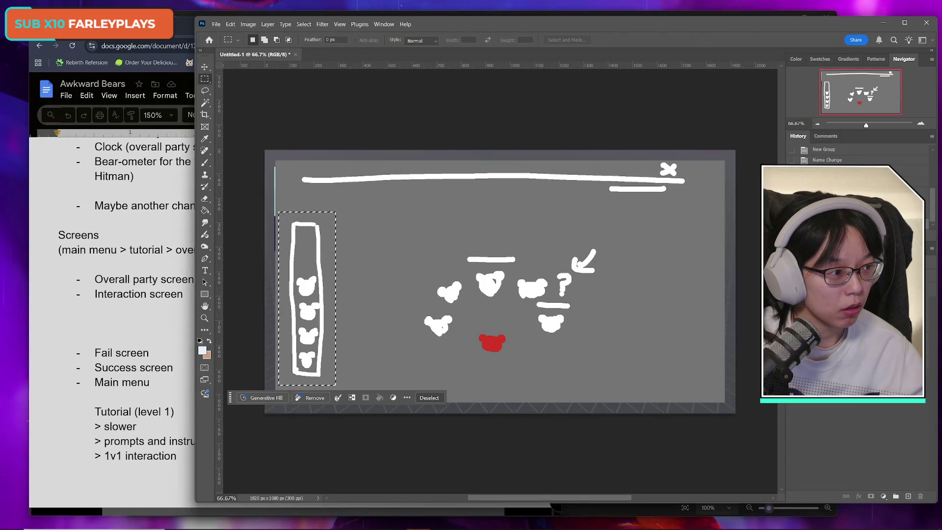
{"action": "key", "text": "alt+Tab"}
{"action": "key", "text": "super+shift+s"}
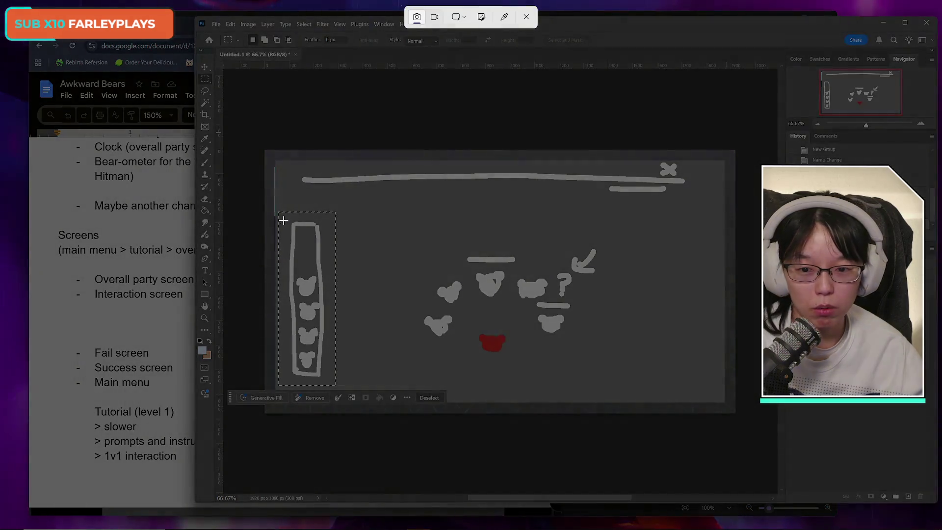
{"action": "mouse_move", "coordinate": [279, 212]}
{"action": "left_mouse_down"}
{"action": "mouse_move", "coordinate": [332, 301]}
{"action": "mouse_move", "coordinate": [335, 382]}
{"action": "left_mouse_up"}
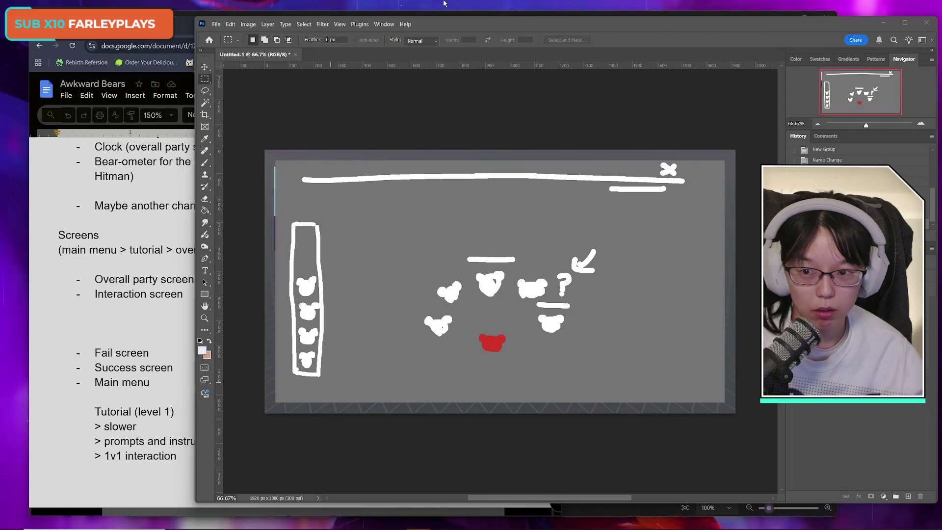
{"action": "left_click", "coordinate": [178, 29]}
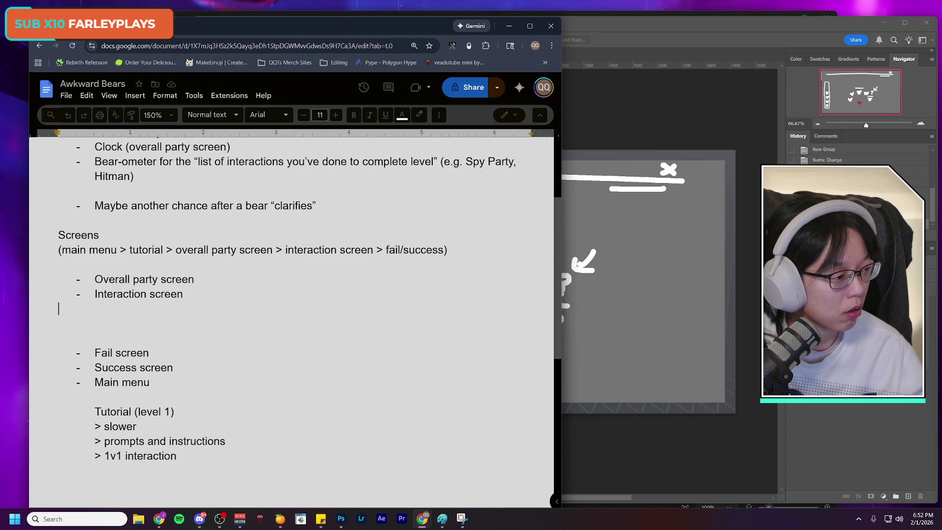
{"action": "left_click", "coordinate": [442, 520]}
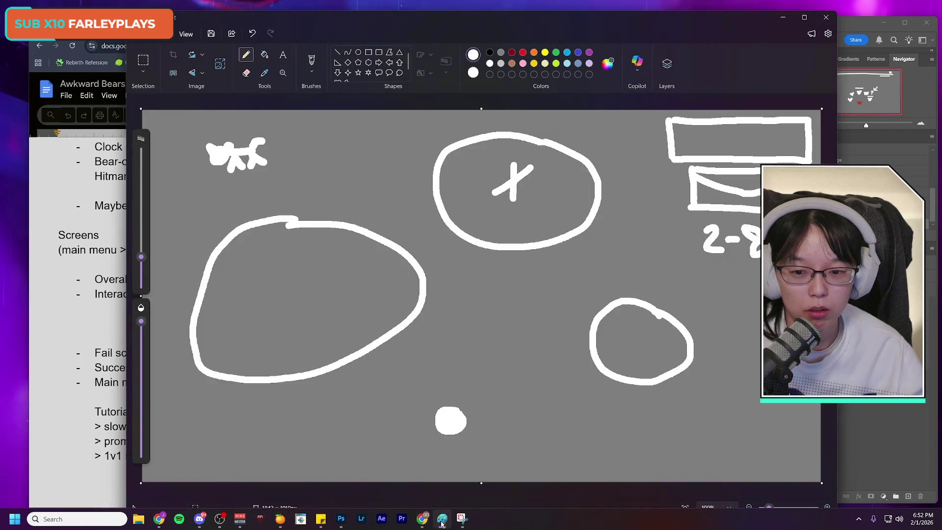
Paste the bear-column clip and place it on the sketch's right edge below the 2-8 label
{"action": "key", "text": "ctrl+v"}
{"action": "mouse_move", "coordinate": [168, 206]}
{"action": "left_mouse_down"}
{"action": "mouse_move", "coordinate": [168, 314]}
{"action": "mouse_move", "coordinate": [792, 339]}
{"action": "mouse_move", "coordinate": [792, 356]}
{"action": "left_mouse_up"}
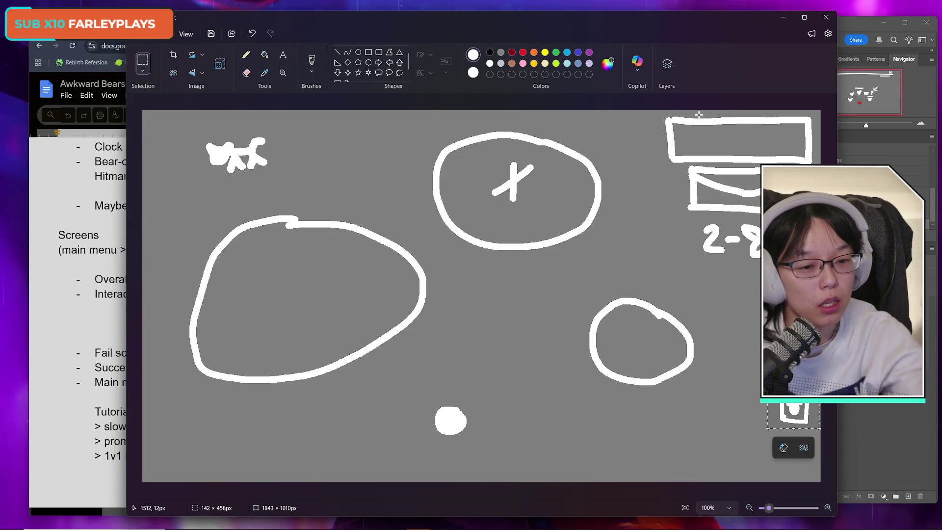
{"action": "left_click_drag", "start_coordinate": [524, 17], "coordinate": [419, 19]}
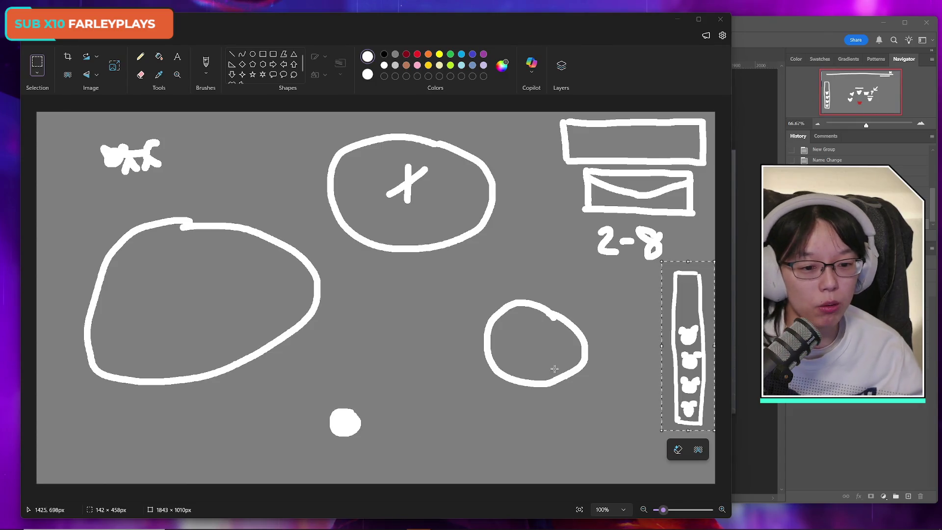
{"action": "mouse_move", "coordinate": [662, 355]}
{"action": "left_mouse_down"}
{"action": "mouse_move", "coordinate": [236, 362]}
{"action": "mouse_move", "coordinate": [19, 324]}
{"action": "mouse_move", "coordinate": [74, 326]}
{"action": "mouse_move", "coordinate": [59, 319]}
{"action": "left_mouse_up"}
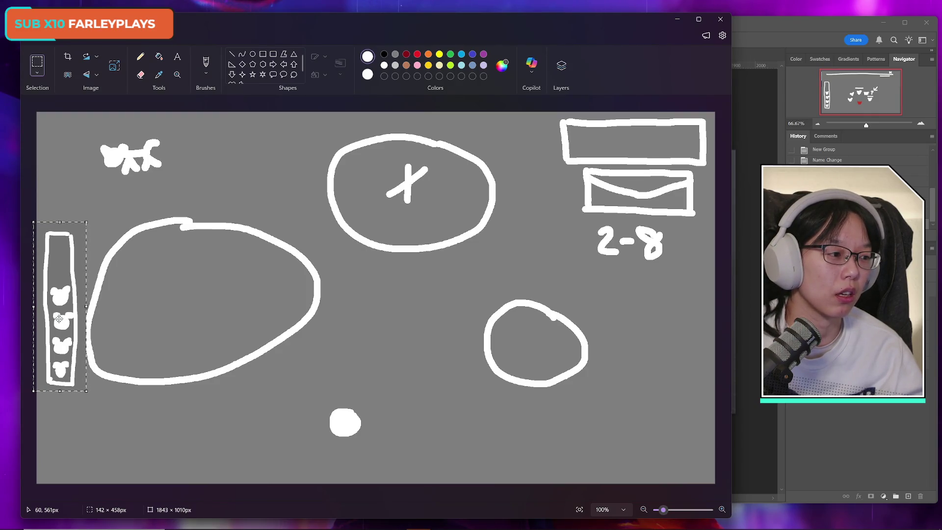
{"action": "left_click_drag", "start_coordinate": [59, 318], "coordinate": [682, 374]}
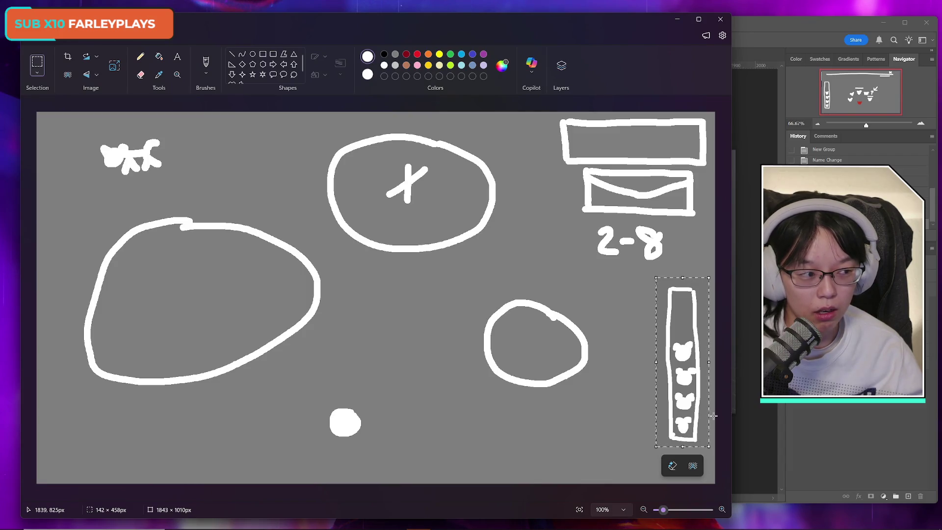
{"action": "left_click_drag", "start_coordinate": [692, 357], "coordinate": [691, 366]}
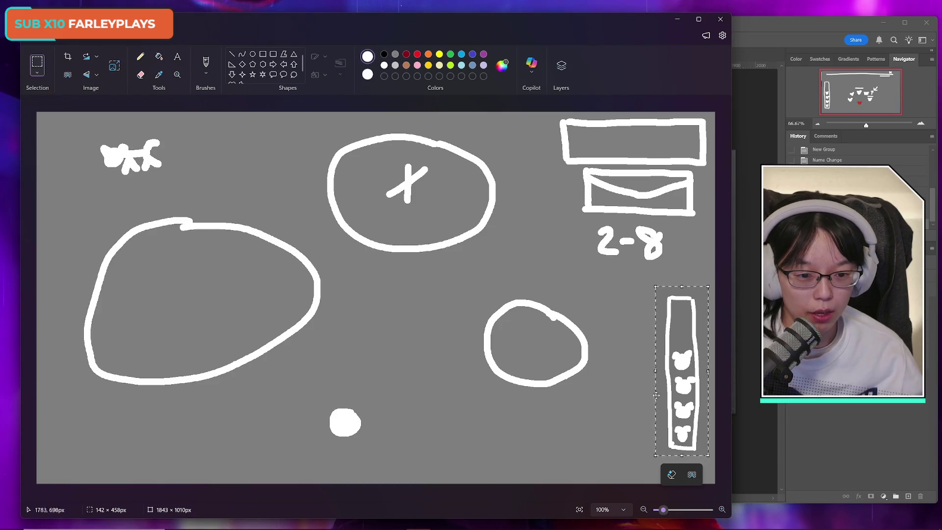
{"action": "left_click", "coordinate": [625, 410]}
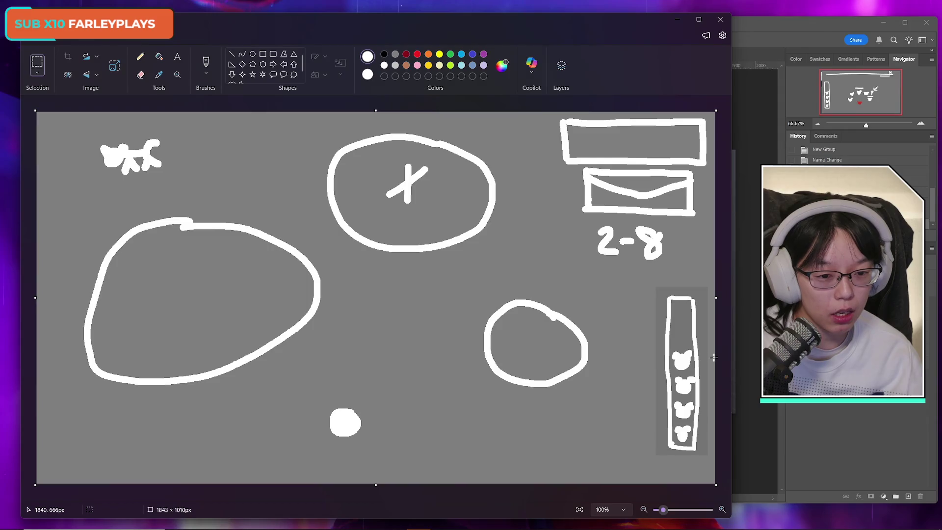
{"action": "key", "text": "ctrl+z"}
{"action": "key", "text": "ctrl+z"}
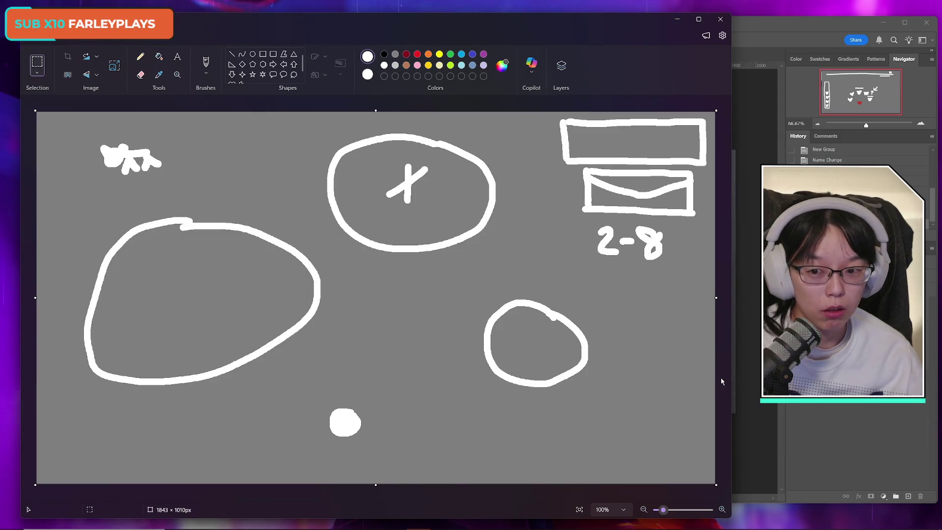
{"action": "right_click", "coordinate": [56, 40]}
{"action": "left_click", "coordinate": [36, 41]}
{"action": "left_click", "coordinate": [35, 41]}
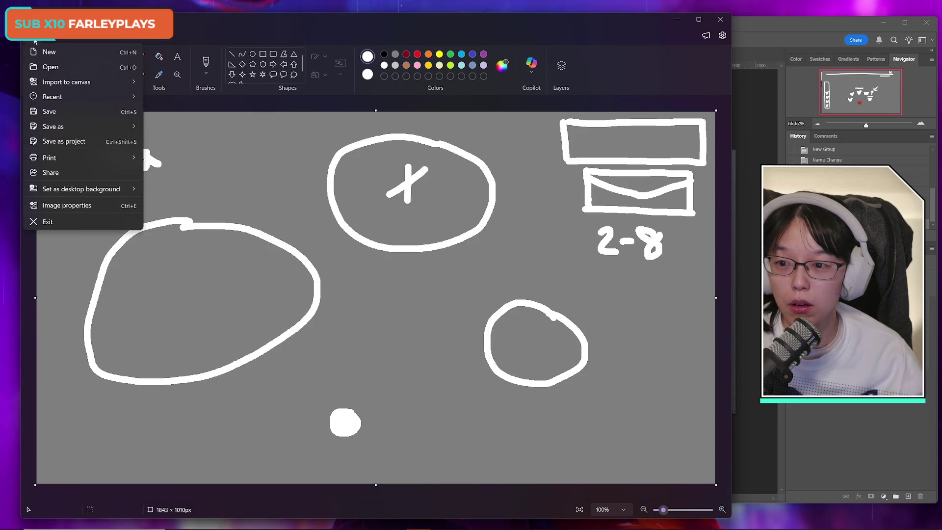
{"action": "left_click", "coordinate": [81, 41]}
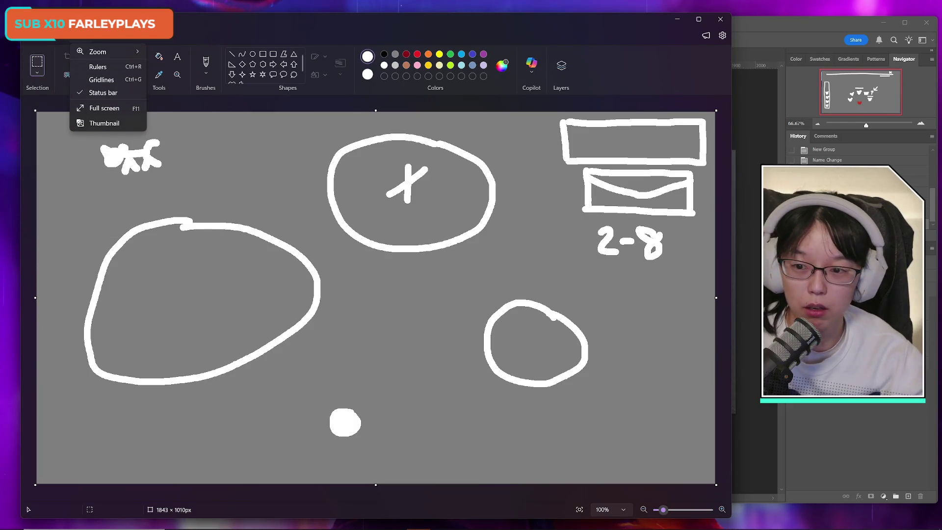
{"action": "key", "text": "ctrl+v"}
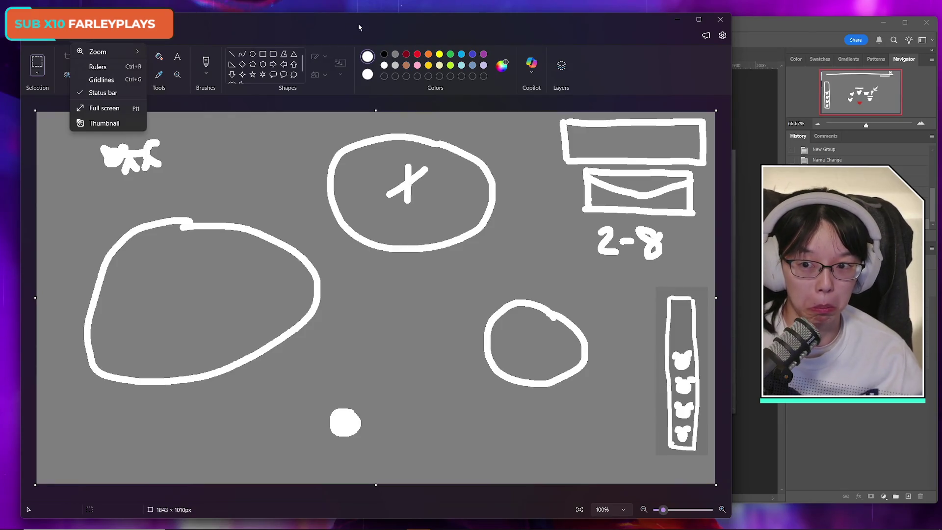
{"action": "left_click", "coordinate": [270, 36]}
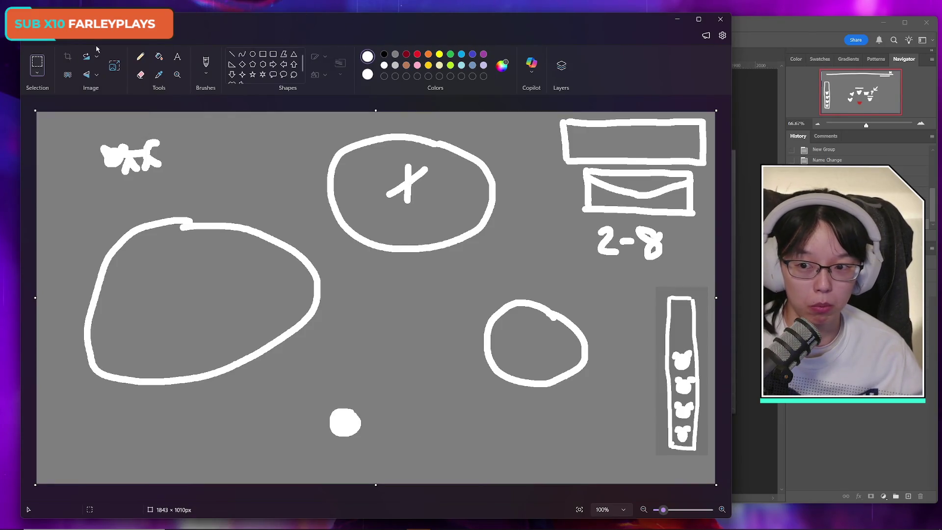
{"action": "mouse_move", "coordinate": [657, 289]}
{"action": "left_mouse_down"}
{"action": "mouse_move", "coordinate": [687, 343]}
{"action": "mouse_move", "coordinate": [708, 454]}
{"action": "left_mouse_up"}
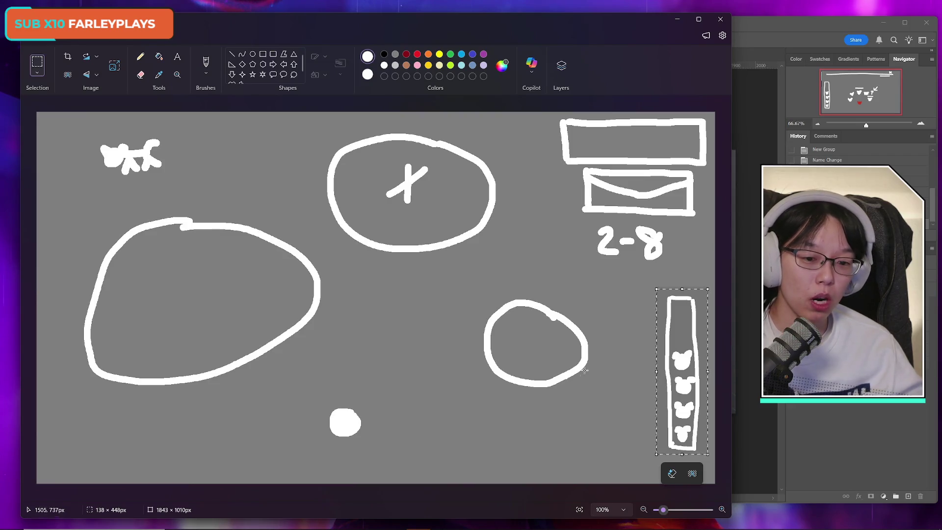
{"action": "mouse_move", "coordinate": [695, 395]}
{"action": "left_mouse_down"}
{"action": "mouse_move", "coordinate": [636, 389]}
{"action": "mouse_move", "coordinate": [690, 386]}
{"action": "mouse_move", "coordinate": [601, 385]}
{"action": "mouse_move", "coordinate": [609, 384]}
{"action": "left_mouse_up"}
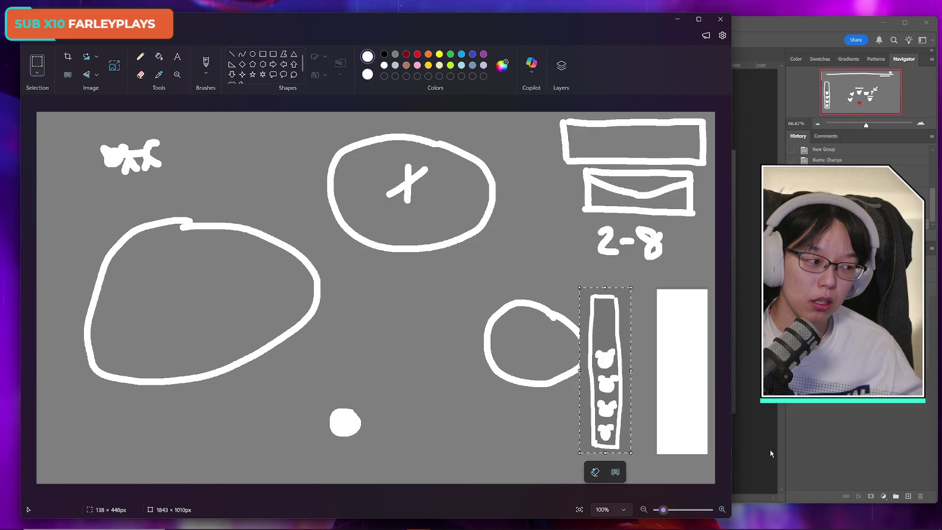
{"action": "left_click_drag", "start_coordinate": [611, 410], "coordinate": [688, 410]}
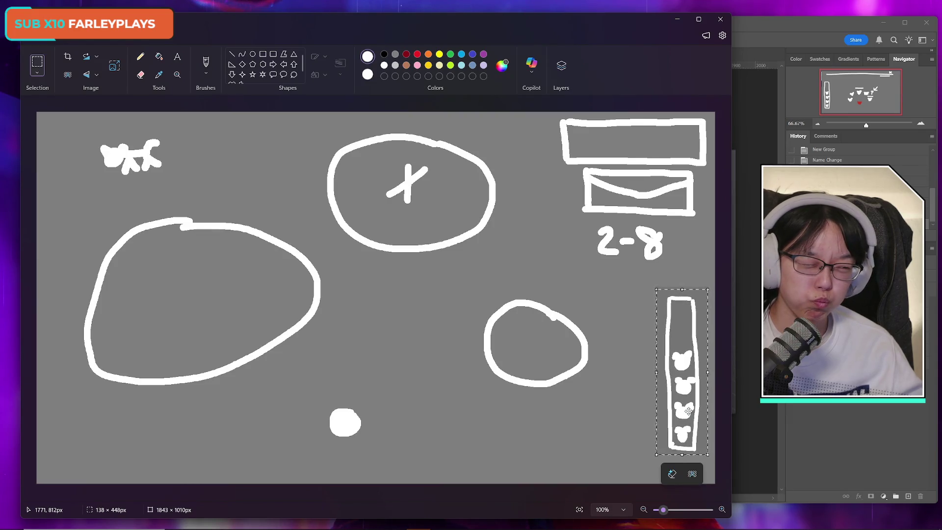
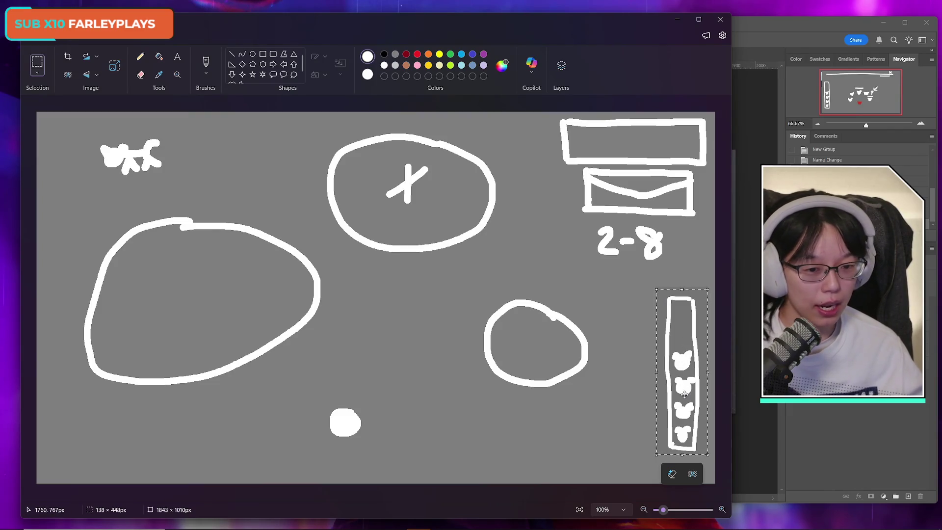
Shift the bear column right, clear of the circle, and pencil grey over the leftover white gap
{"action": "left_click_drag", "start_coordinate": [684, 394], "coordinate": [555, 391]}
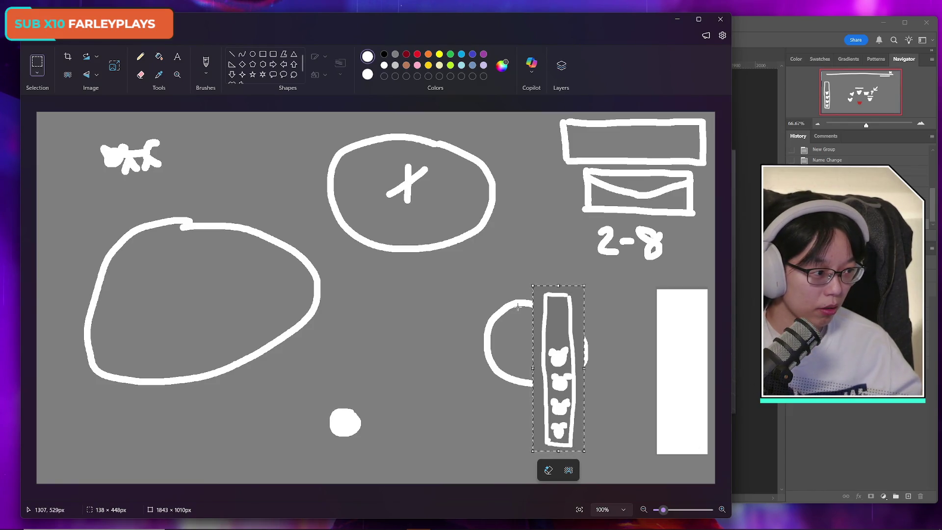
{"action": "mouse_move", "coordinate": [545, 391]}
{"action": "left_mouse_down"}
{"action": "mouse_move", "coordinate": [703, 388]}
{"action": "mouse_move", "coordinate": [591, 388]}
{"action": "mouse_move", "coordinate": [612, 388]}
{"action": "left_mouse_up"}
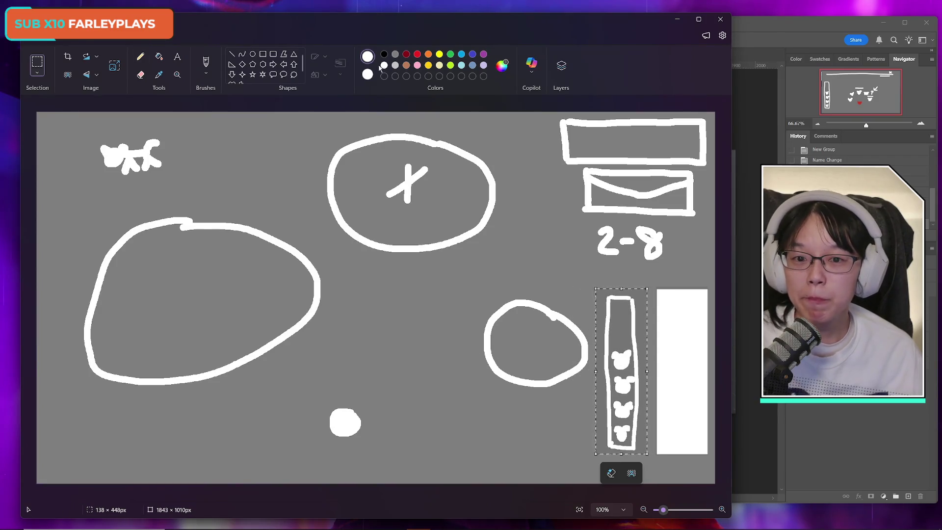
{"action": "left_click", "coordinate": [395, 54]}
{"action": "left_click", "coordinate": [141, 58]}
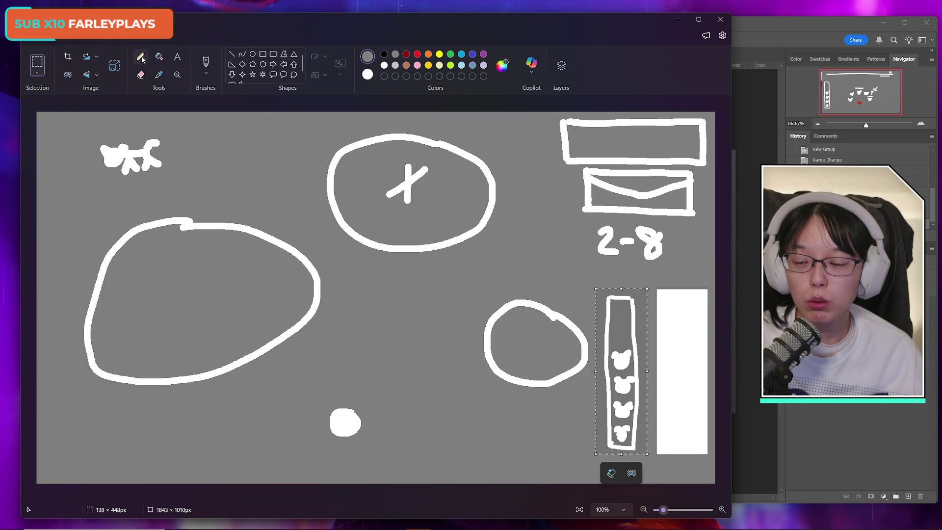
{"action": "mouse_move", "coordinate": [662, 290]}
{"action": "left_mouse_down"}
{"action": "mouse_move", "coordinate": [665, 434]}
{"action": "mouse_move", "coordinate": [708, 454]}
{"action": "mouse_move", "coordinate": [686, 290]}
{"action": "mouse_move", "coordinate": [674, 449]}
{"action": "mouse_move", "coordinate": [696, 295]}
{"action": "mouse_move", "coordinate": [699, 348]}
{"action": "left_mouse_up"}
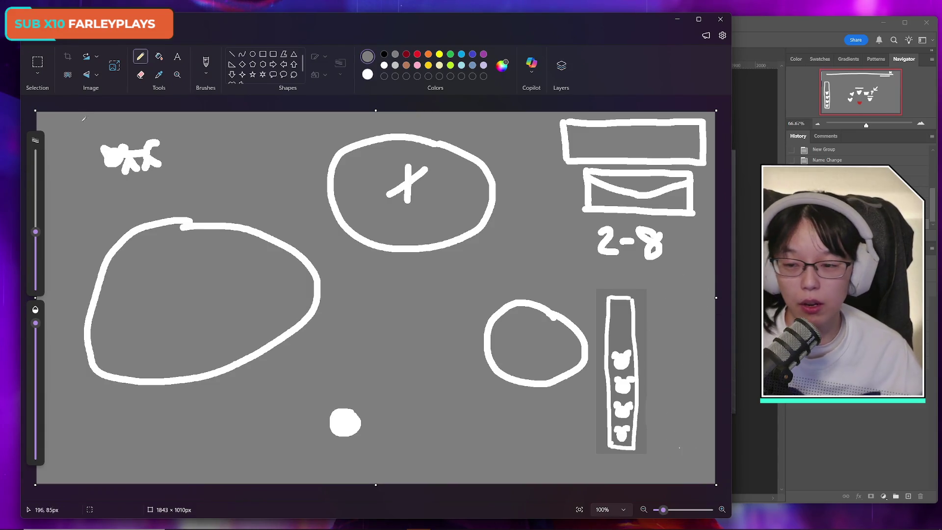
With a thinner white pencil, draw the top and bottom edges of a panel beside the bears
{"action": "left_click", "coordinate": [385, 65]}
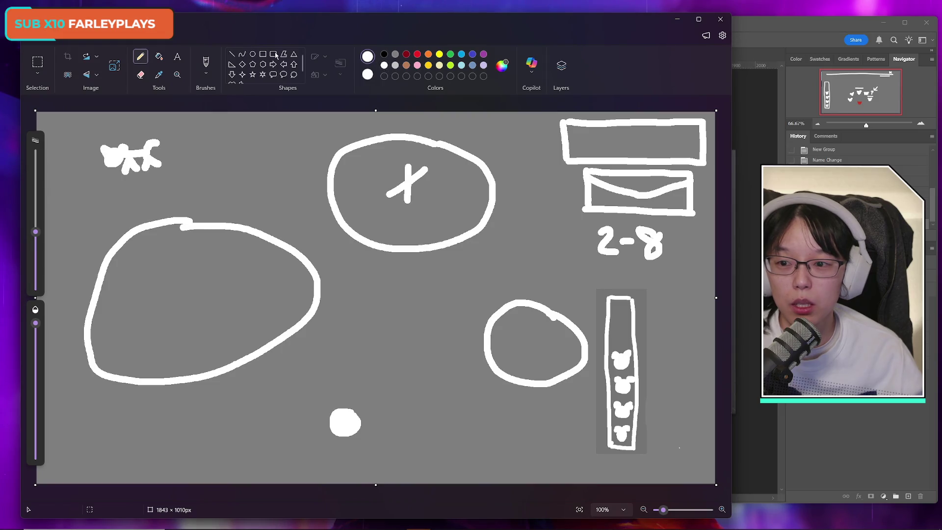
{"action": "left_click_drag", "start_coordinate": [35, 232], "coordinate": [37, 268]}
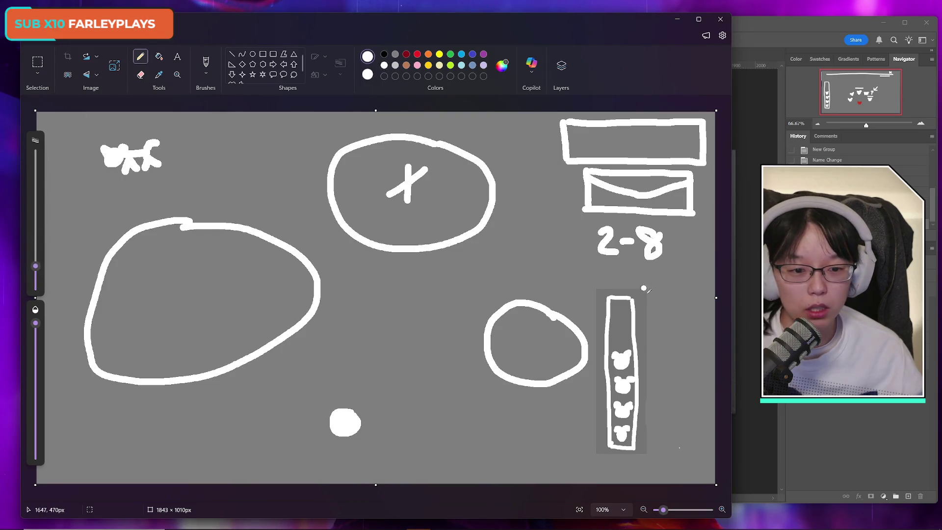
{"action": "left_click_drag", "start_coordinate": [637, 306], "coordinate": [716, 310]}
{"action": "left_click_drag", "start_coordinate": [635, 442], "coordinate": [715, 444]}
Write 1., 2., 3. inside the panel and draw a double-headed arrow above it
{"action": "mouse_move", "coordinate": [639, 320]}
{"action": "left_mouse_down"}
{"action": "mouse_move", "coordinate": [656, 363]}
{"action": "mouse_move", "coordinate": [648, 401]}
{"action": "left_mouse_up"}
{"action": "left_click", "coordinate": [648, 334]}
{"action": "left_click", "coordinate": [659, 361]}
{"action": "left_click", "coordinate": [665, 400]}
{"action": "left_click_drag", "start_coordinate": [652, 288], "coordinate": [689, 289]}
{"action": "mouse_move", "coordinate": [660, 279]}
{"action": "left_mouse_down"}
{"action": "mouse_move", "coordinate": [649, 285]}
{"action": "mouse_move", "coordinate": [663, 296]}
{"action": "mouse_move", "coordinate": [699, 286]}
{"action": "mouse_move", "coordinate": [685, 299]}
{"action": "mouse_move", "coordinate": [696, 284]}
{"action": "left_mouse_up"}
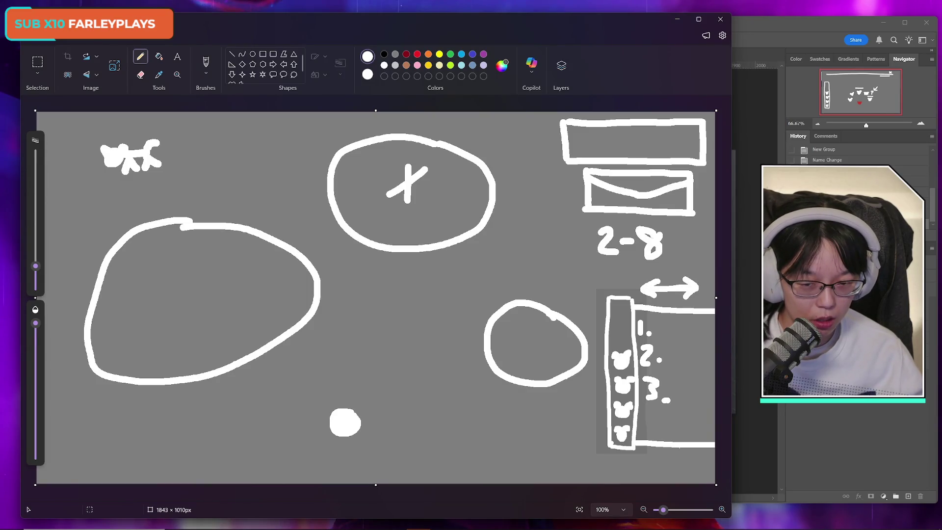
{"action": "mouse_move", "coordinate": [326, 524]}
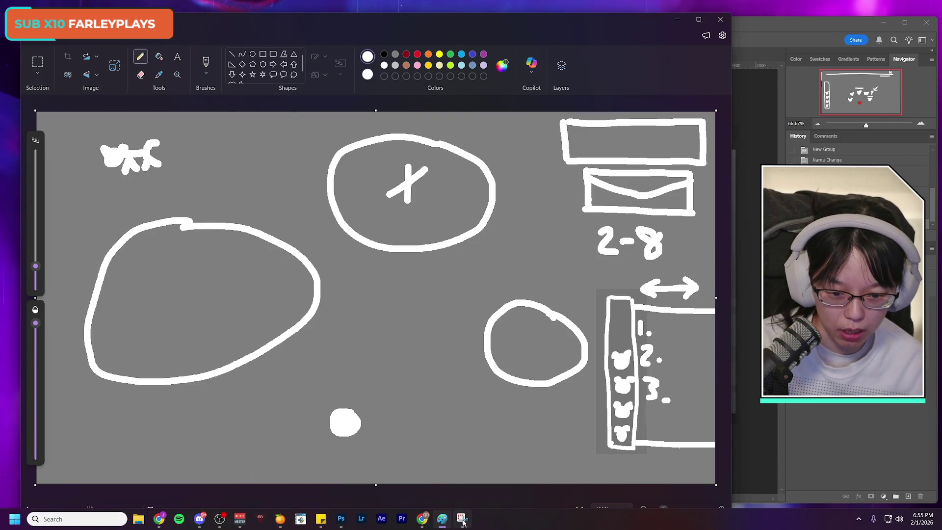
{"action": "key", "text": "super+shift+s"}
Snip the whole Paint canvas and bring Photoshop's Untitled-1 mockup to the front
{"action": "mouse_move", "coordinate": [52, 115]}
{"action": "left_mouse_down"}
{"action": "mouse_move", "coordinate": [581, 326]}
{"action": "mouse_move", "coordinate": [710, 435]}
{"action": "mouse_move", "coordinate": [716, 477]}
{"action": "left_mouse_up"}
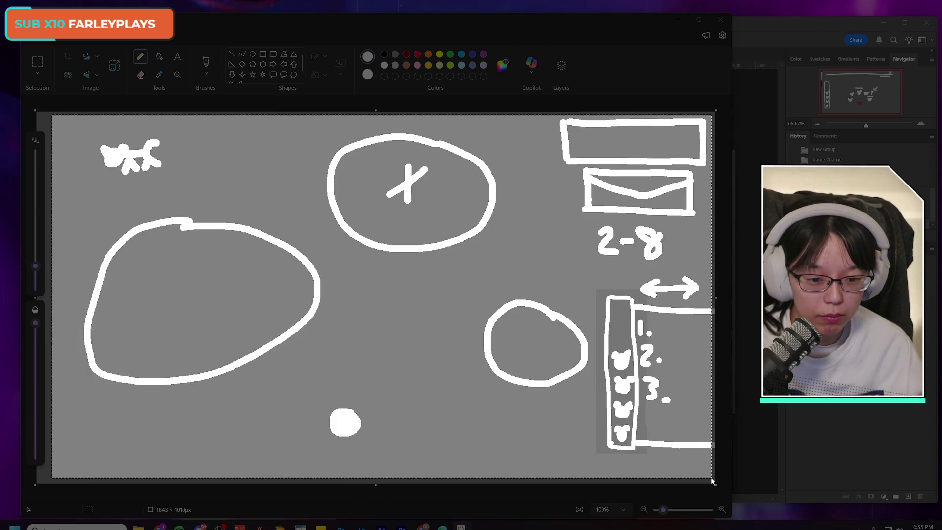
{"action": "left_click", "coordinate": [770, 35]}
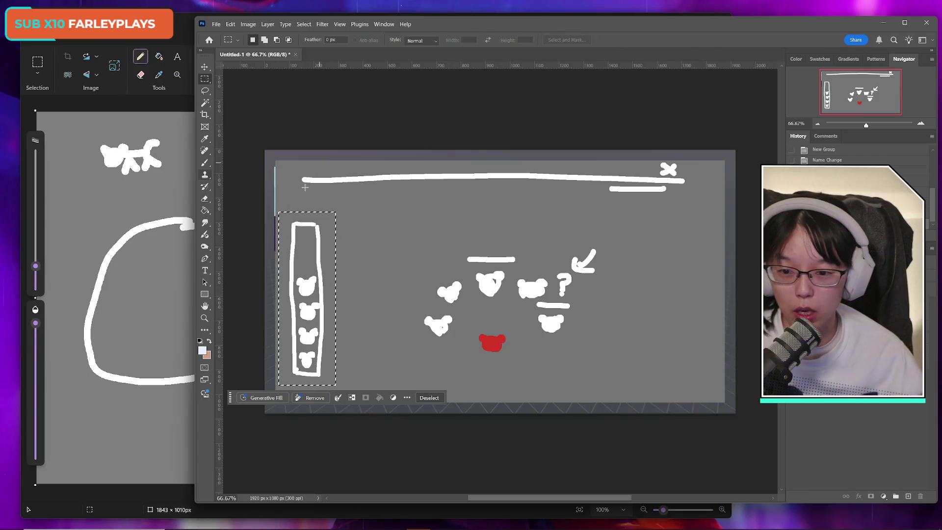
Select the Brush tool and choose a 150 px brush preset
{"action": "left_click", "coordinate": [205, 163]}
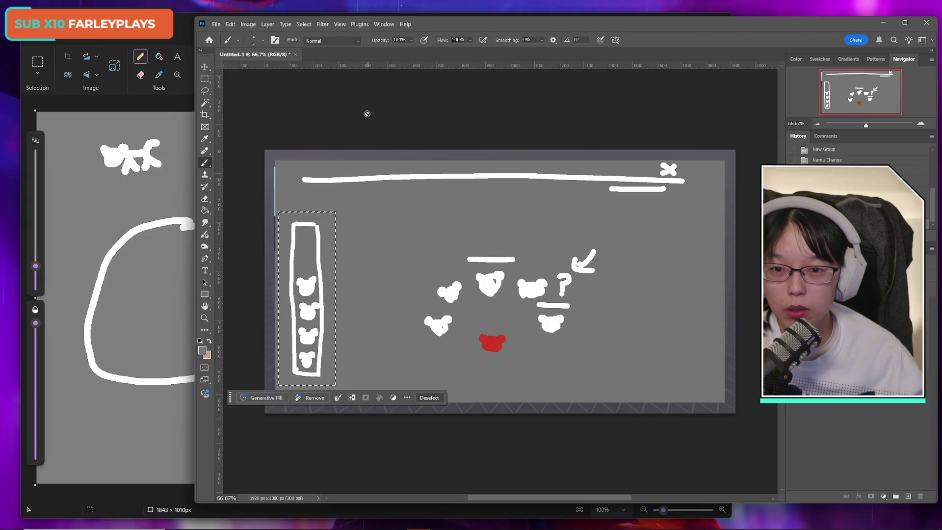
{"action": "left_click", "coordinate": [254, 40]}
{"action": "type", "text": "94"}
{"action": "left_click", "coordinate": [470, 15]}
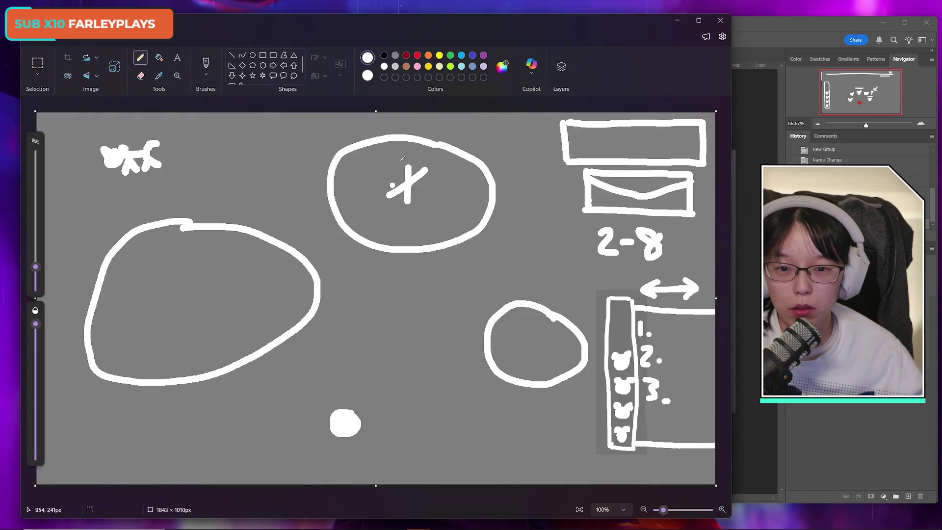
{"action": "key", "text": "alt+Tab"}
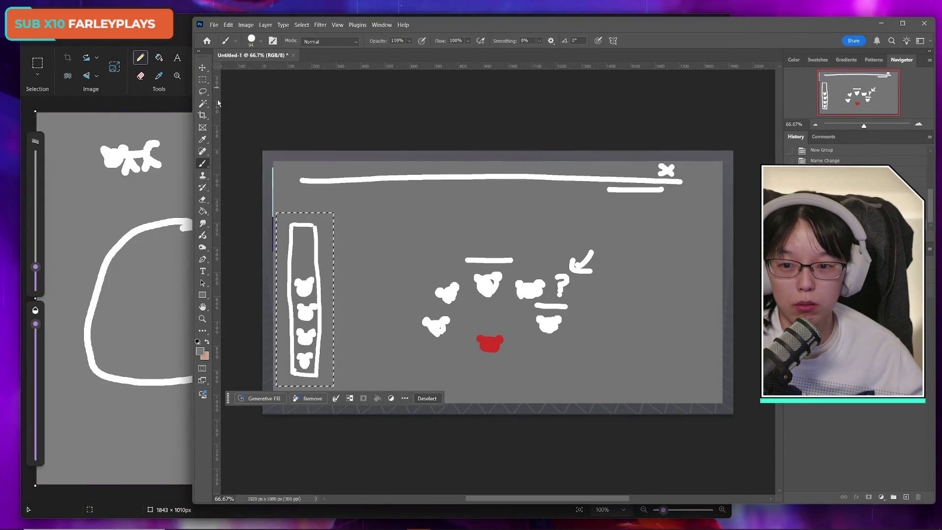
{"action": "left_click", "coordinate": [260, 42]}
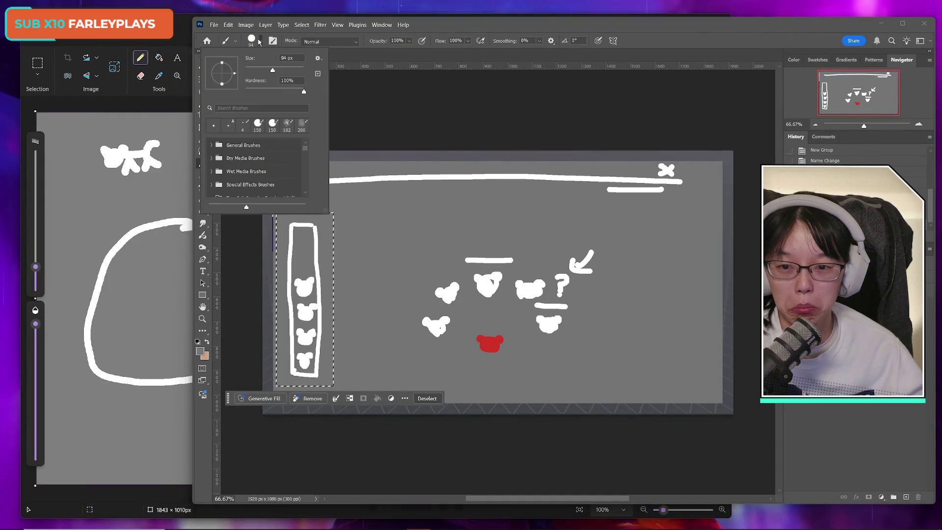
{"action": "left_click", "coordinate": [257, 126]}
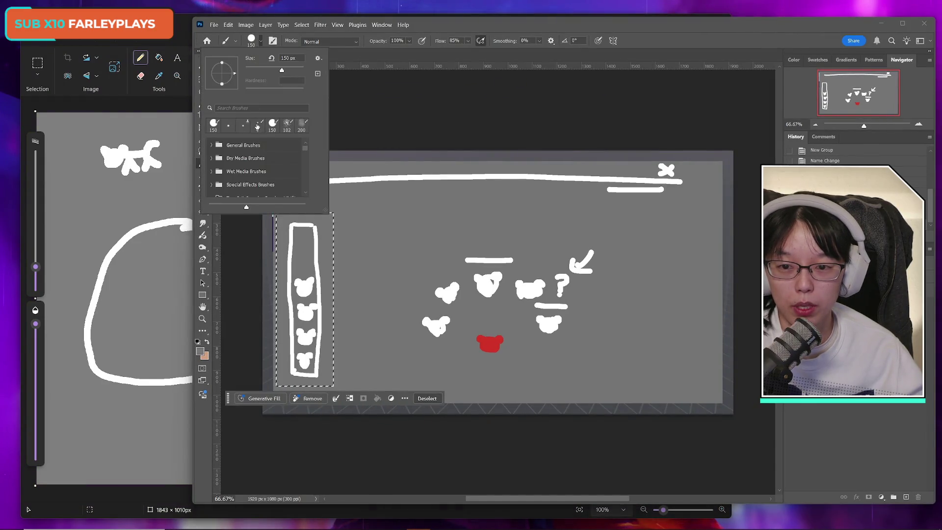
{"action": "left_click", "coordinate": [468, 23]}
On Layer 6, paint grey over the left bear column with a round General Brushes brush
{"action": "key", "text": "ctrl+shift+alt+n"}
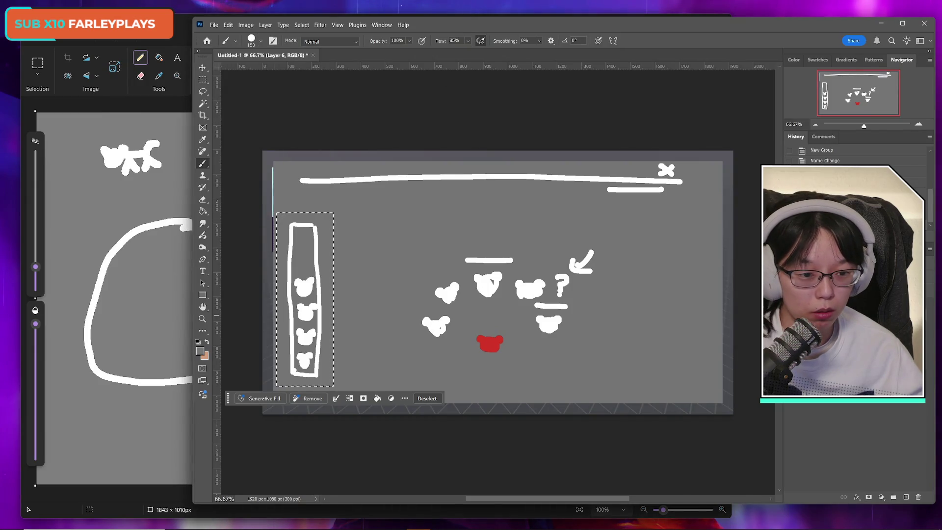
{"action": "left_click", "coordinate": [261, 42]}
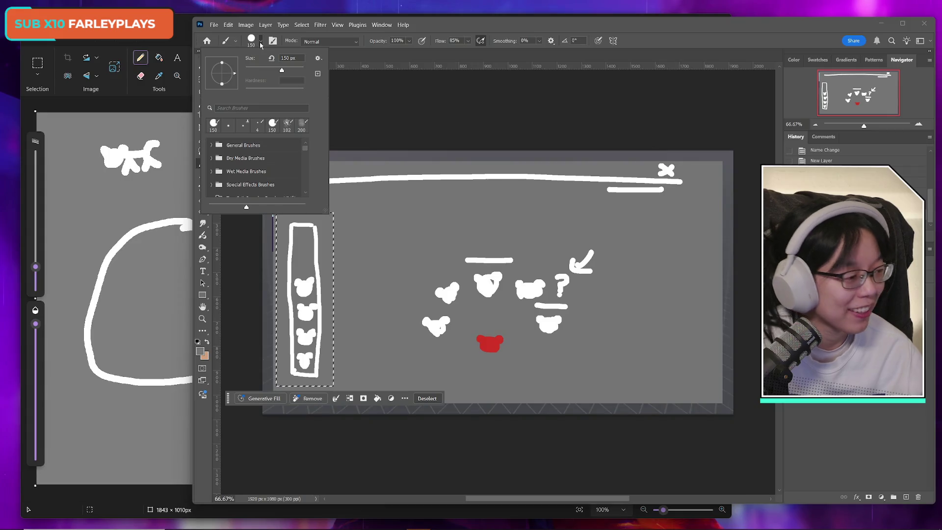
{"action": "left_click", "coordinate": [211, 144]}
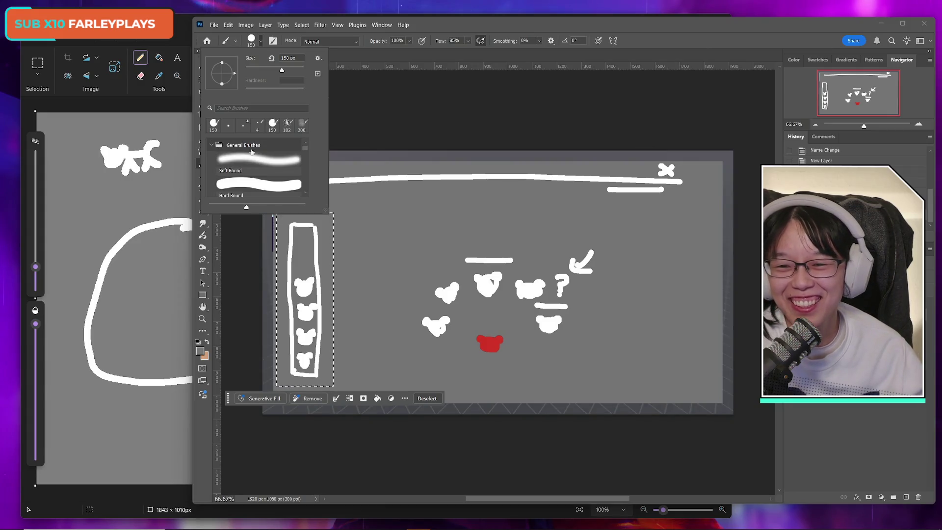
{"action": "double_click", "coordinate": [243, 187]}
{"action": "left_click_drag", "start_coordinate": [304, 216], "coordinate": [308, 363]}
{"action": "left_click", "coordinate": [202, 79]}
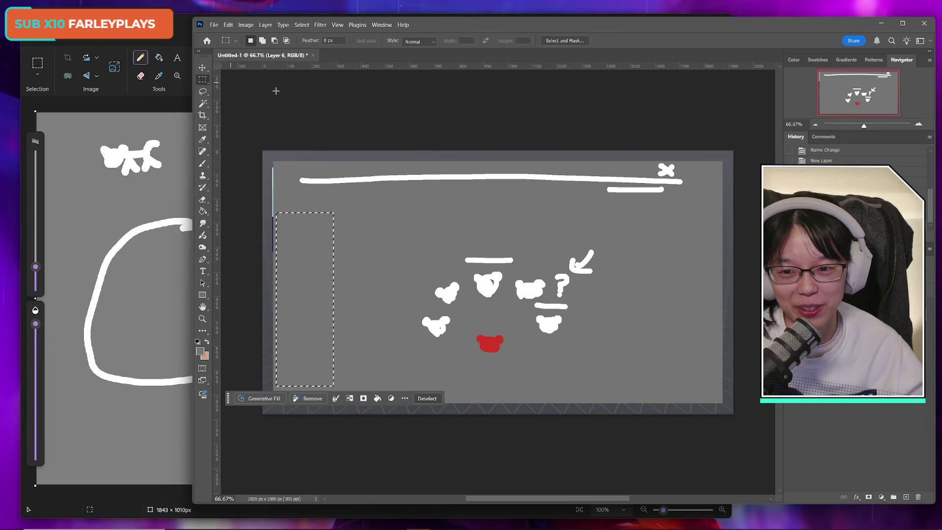
Deselect, paste the captured Paint sketch onto the canvas, and commit its placement
{"action": "left_click", "coordinate": [536, 284]}
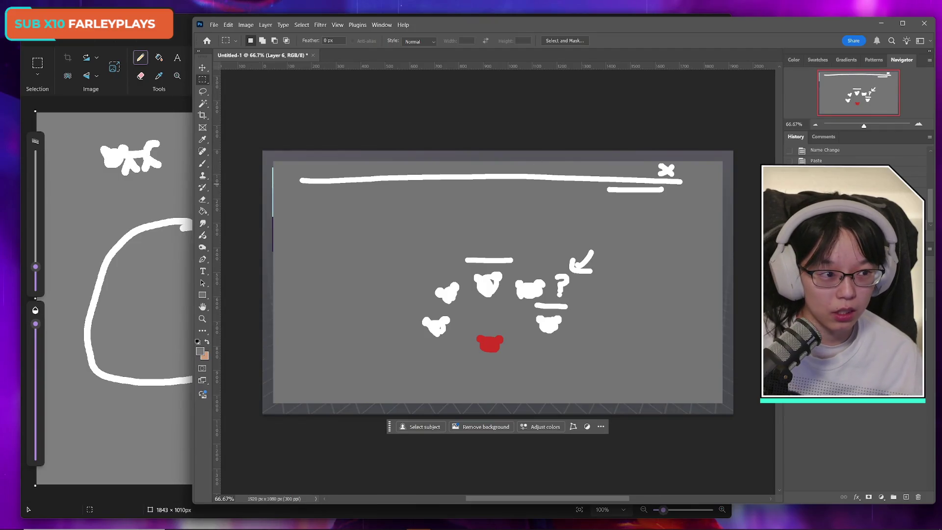
{"action": "left_click", "coordinate": [580, 26]}
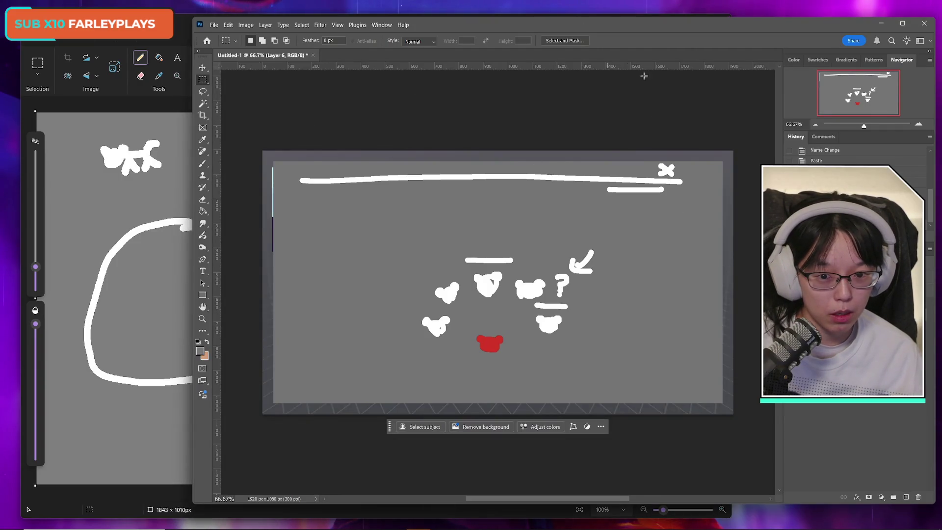
{"action": "key", "text": "ctrl+v"}
{"action": "key", "text": "ctrl+t"}
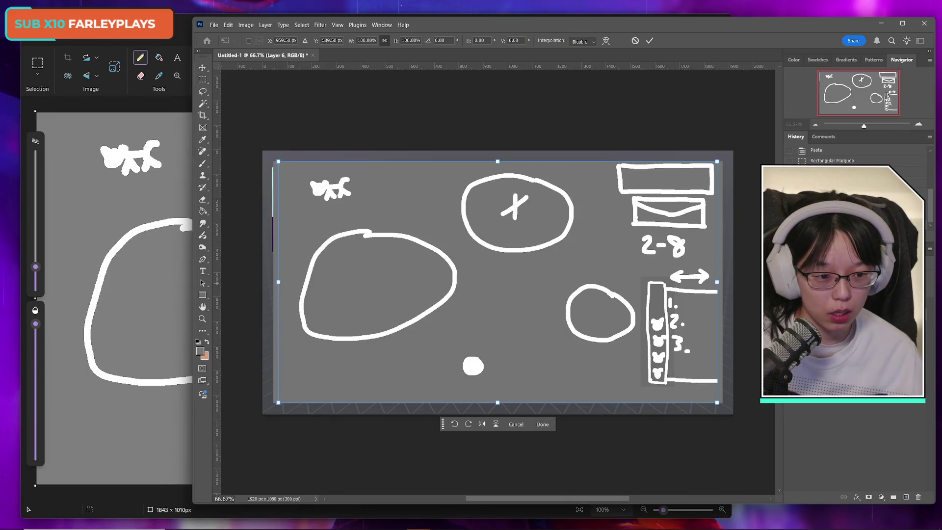
{"action": "key", "text": "Return"}
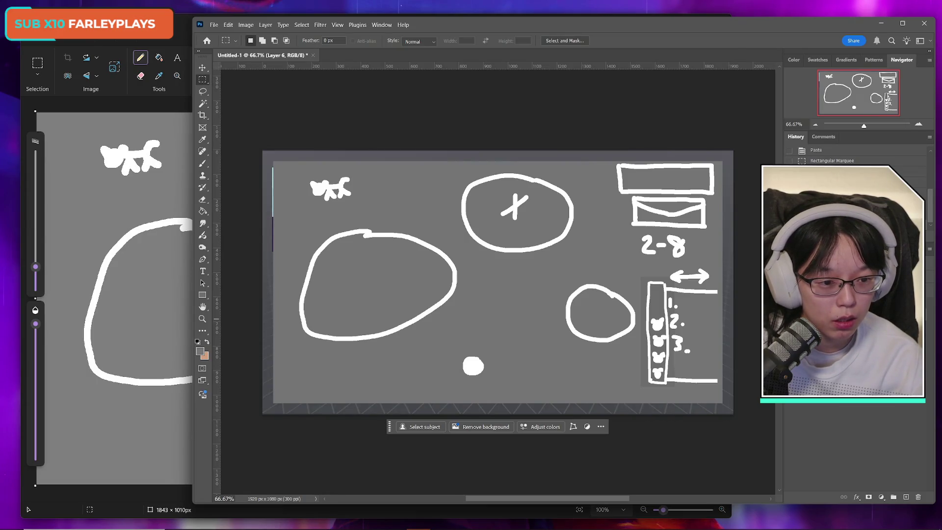
{"action": "key", "text": "ctrl+e"}
{"action": "key", "text": "alt+Tab"}
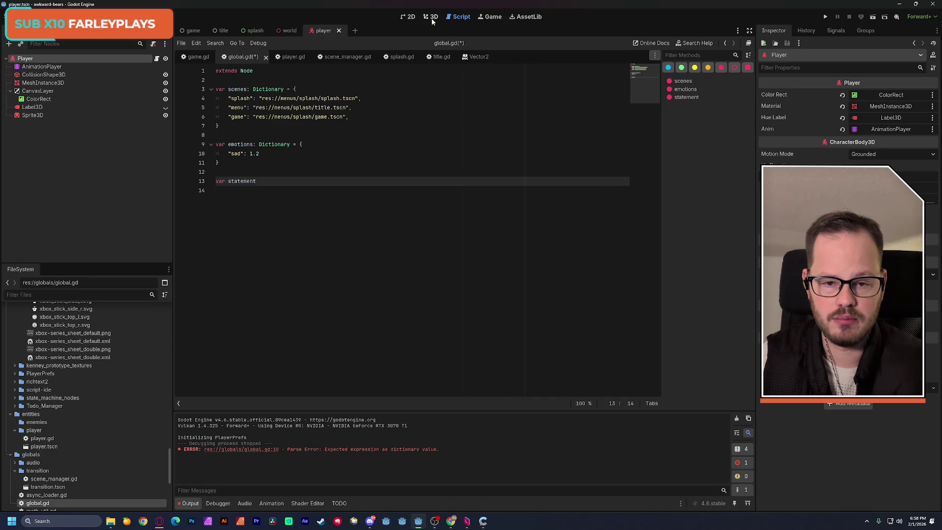
Run the world scene from Godot's 3D view to test it in a debug window
{"action": "left_click", "coordinate": [432, 20]}
{"action": "left_click", "coordinate": [288, 30]}
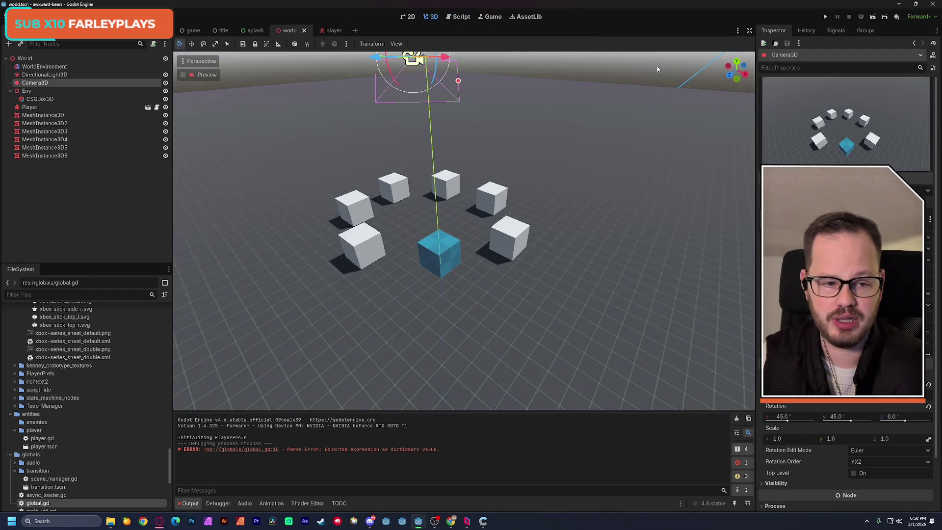
{"action": "left_click", "coordinate": [872, 18]}
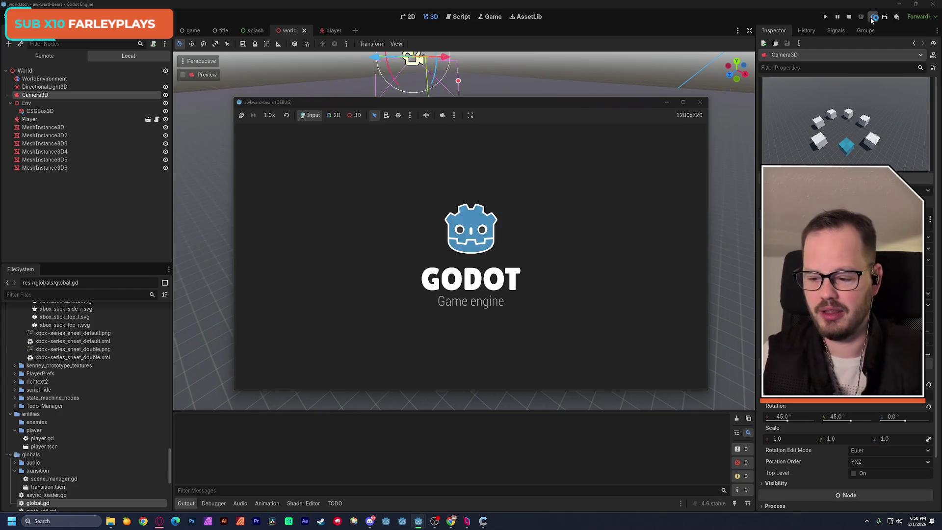